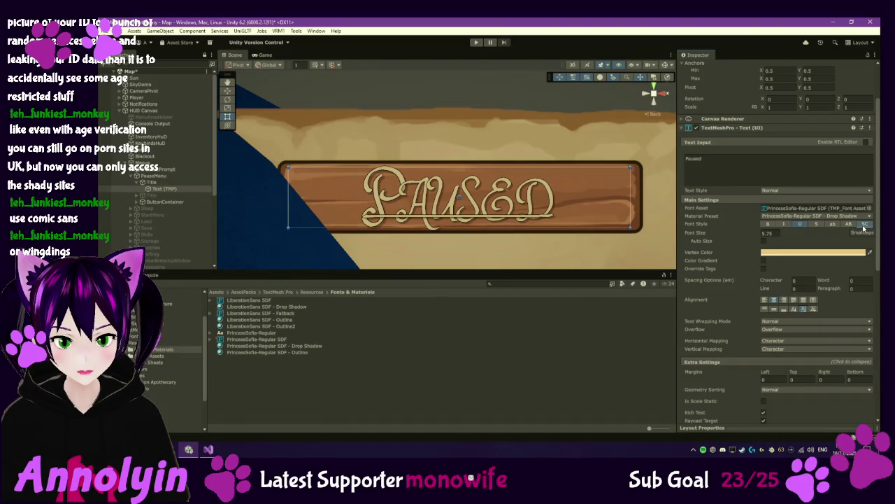
Try uppercase, small caps and lowercase, then make the PAUSED title italic with no underline.
left_click(850, 224)
left_click(866, 225)
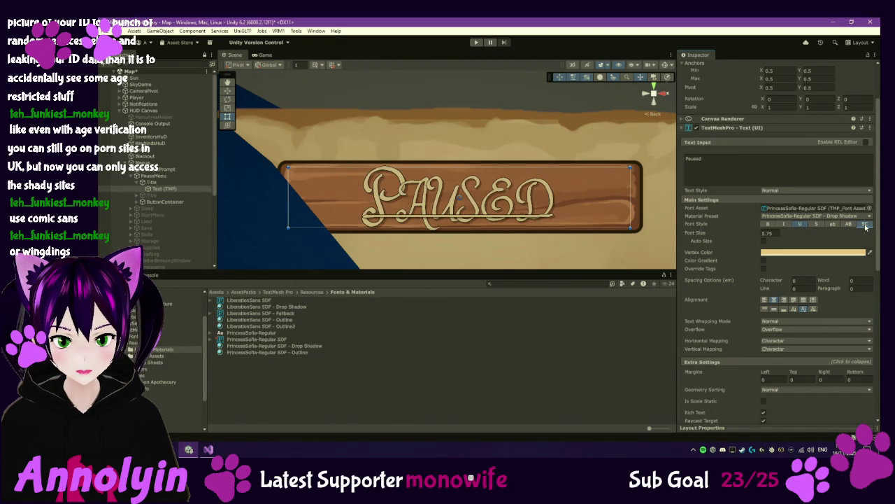
left_click(833, 225)
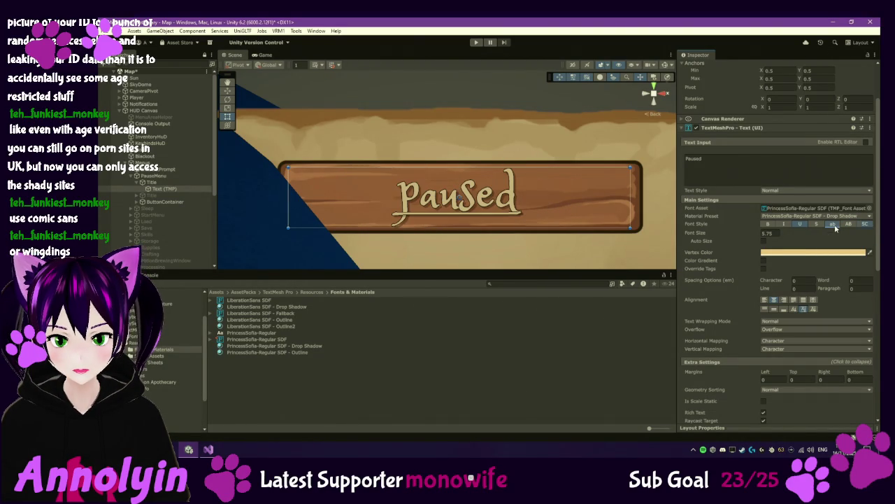
left_click(846, 226)
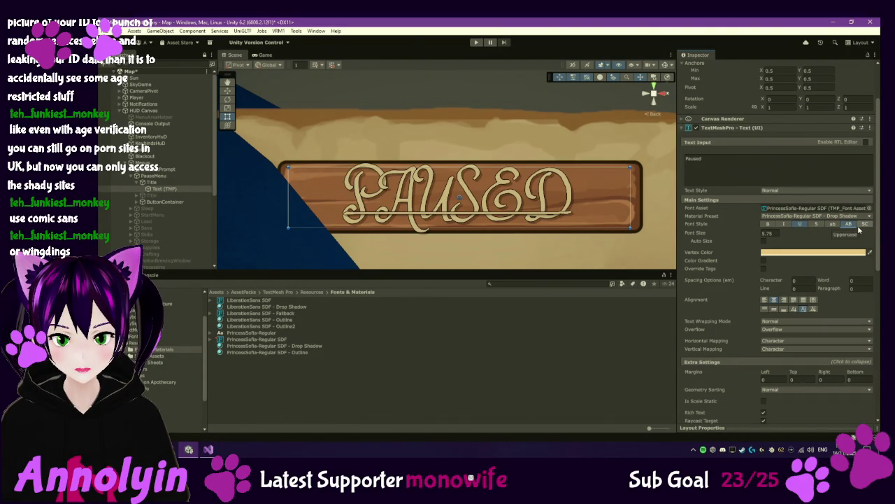
left_click(866, 225)
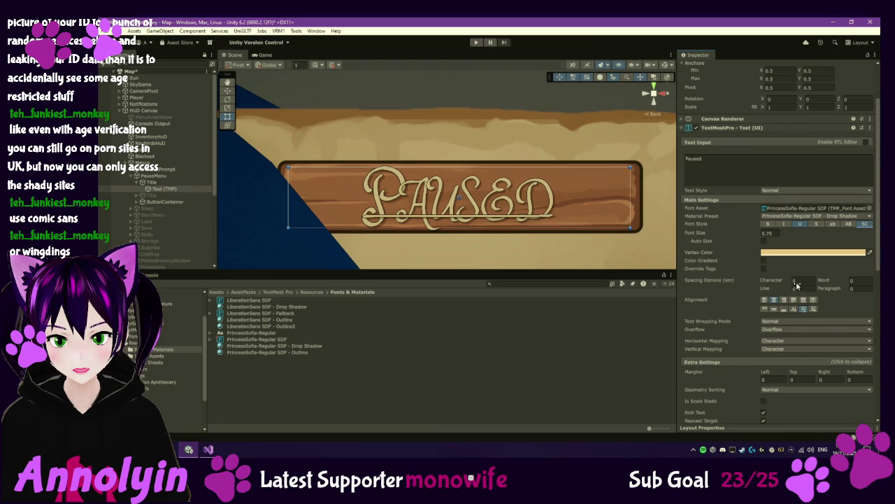
left_click(801, 225)
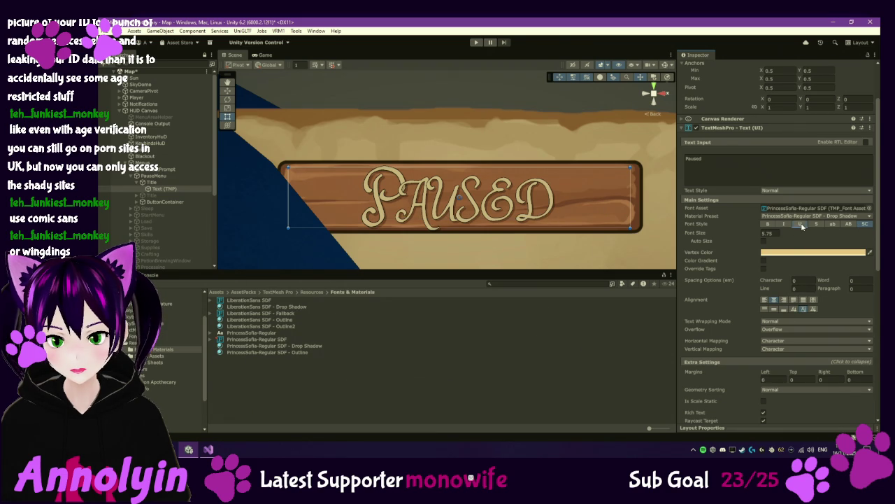
left_click(787, 225)
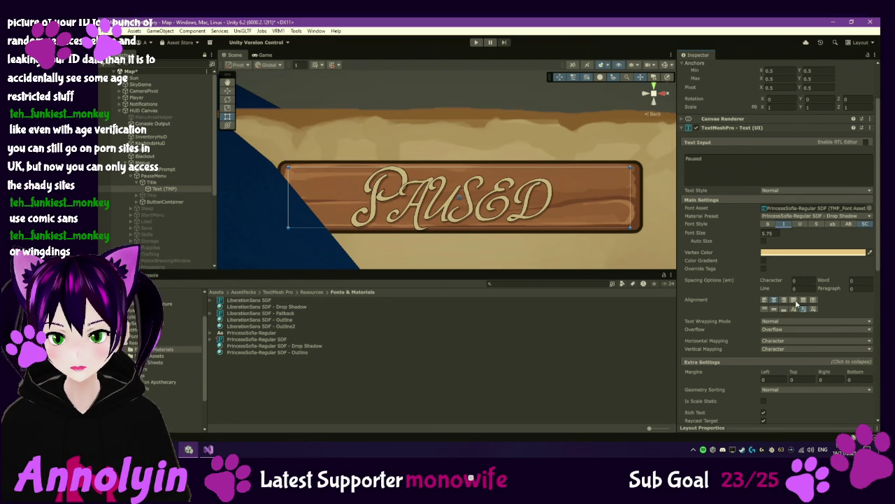
Set the PAUSED title's vertex colour to dark brown 6D3F27.
left_click(794, 253)
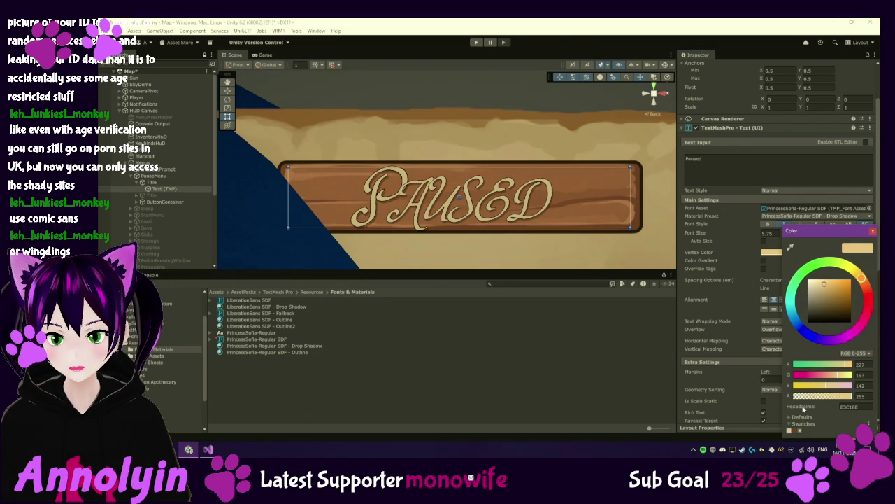
left_click(795, 430)
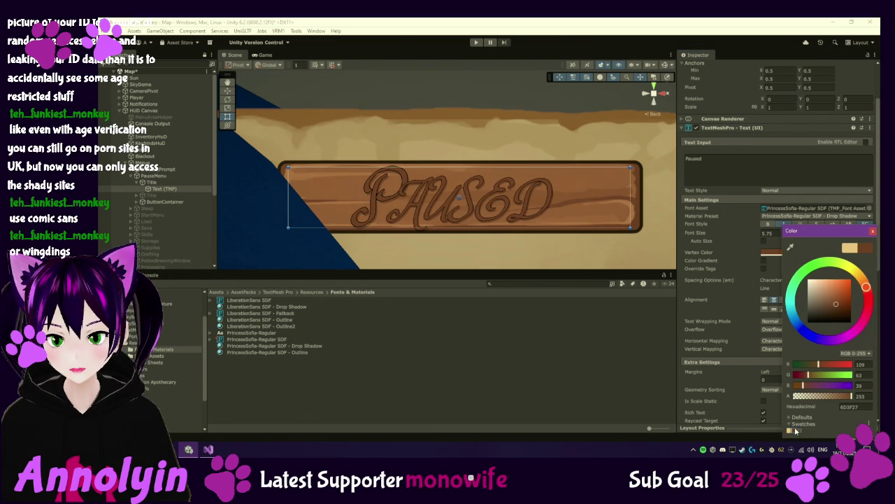
left_click(175, 181)
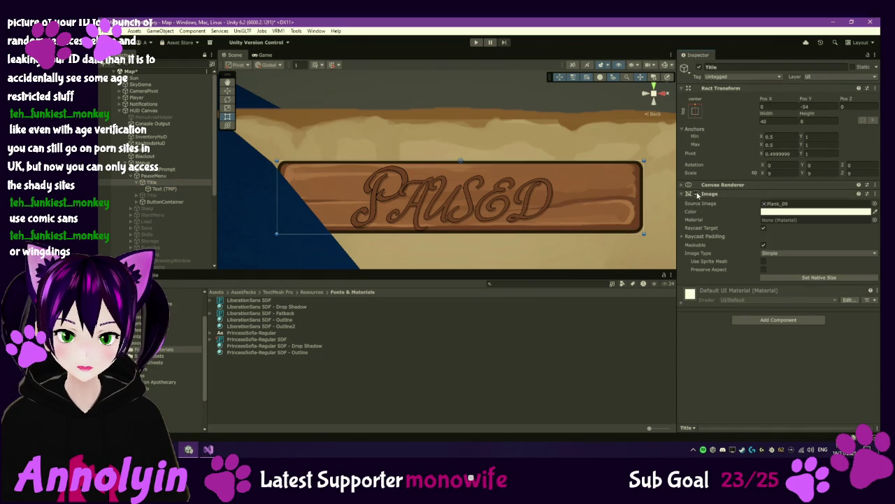
Disable the Title's Image so the wooden plank disappears, and preview it in the Game view.
left_click(696, 194)
scroll(563, 186, "down", 5)
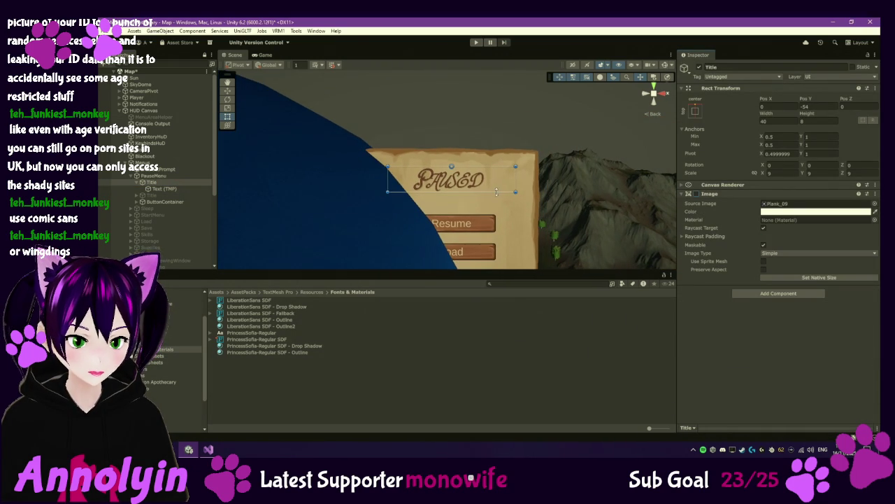
left_click(265, 55)
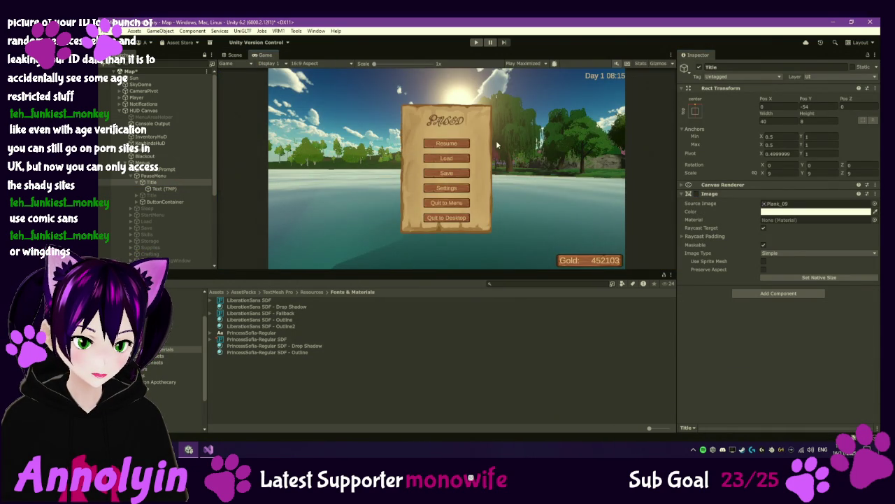
scroll(435, 153, "up", 3)
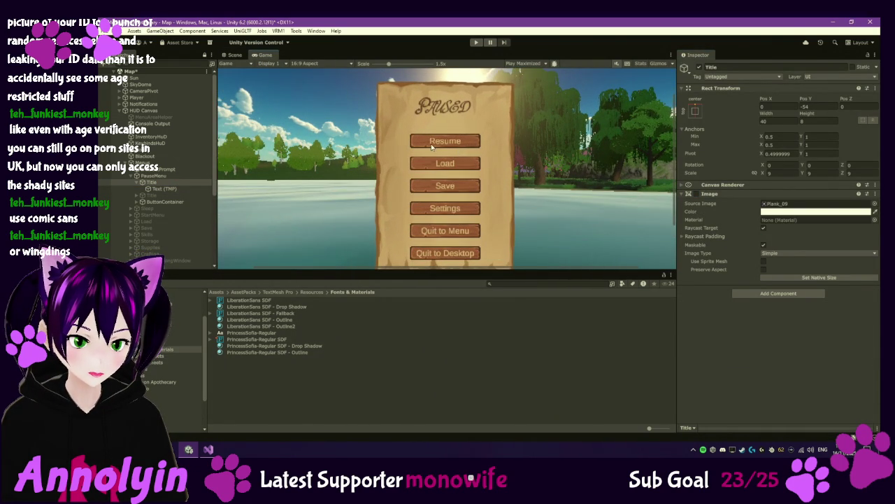
key("Down")
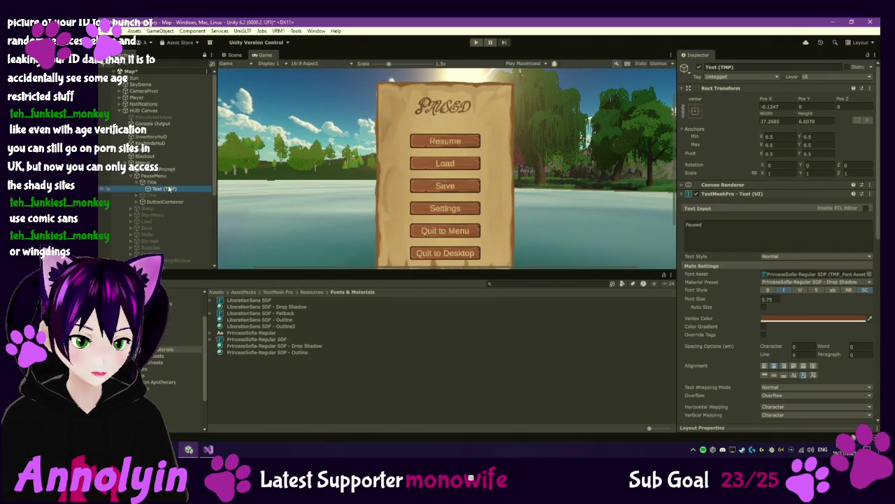
scroll(430, 119, "up", 10)
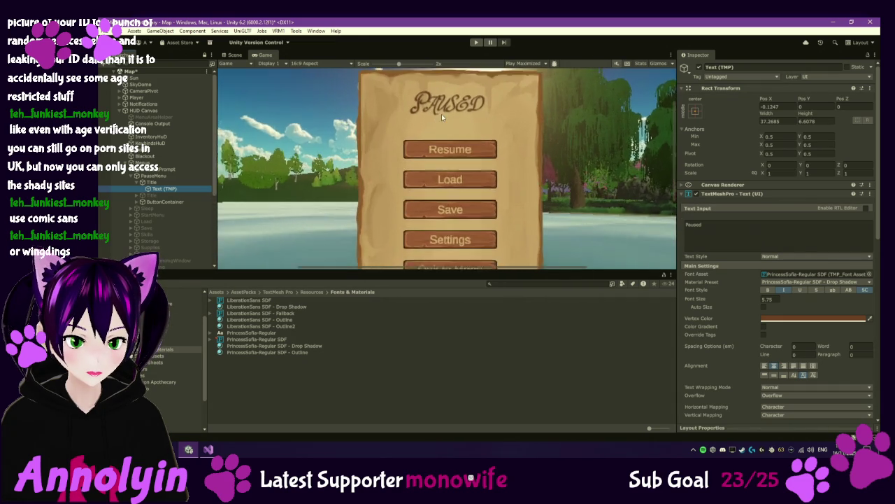
scroll(453, 122, "down", 5)
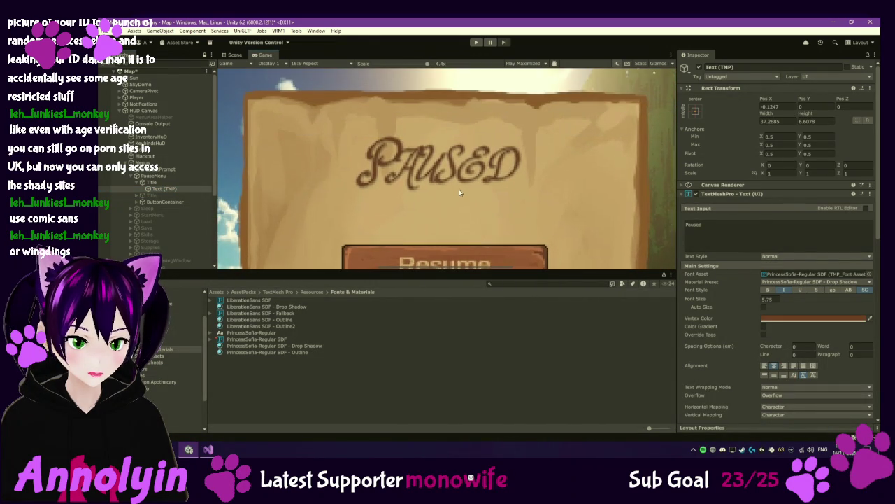
scroll(460, 194, "down", 7)
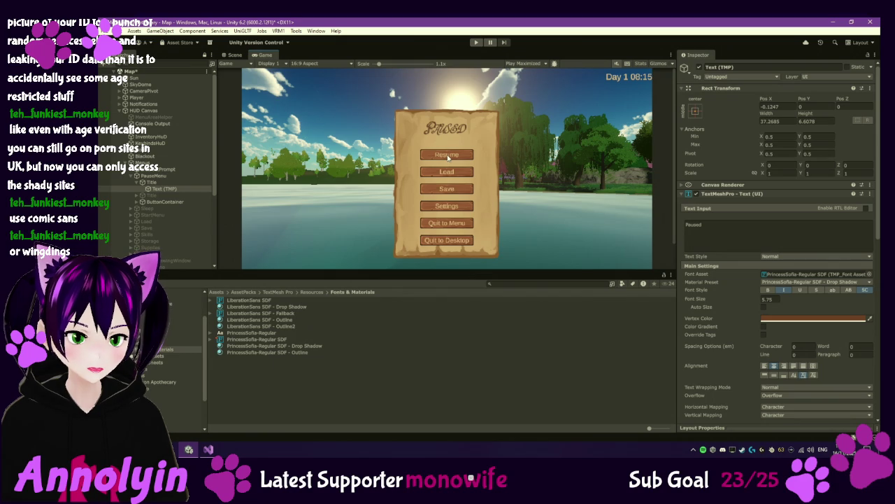
scroll(448, 158, "down", 2)
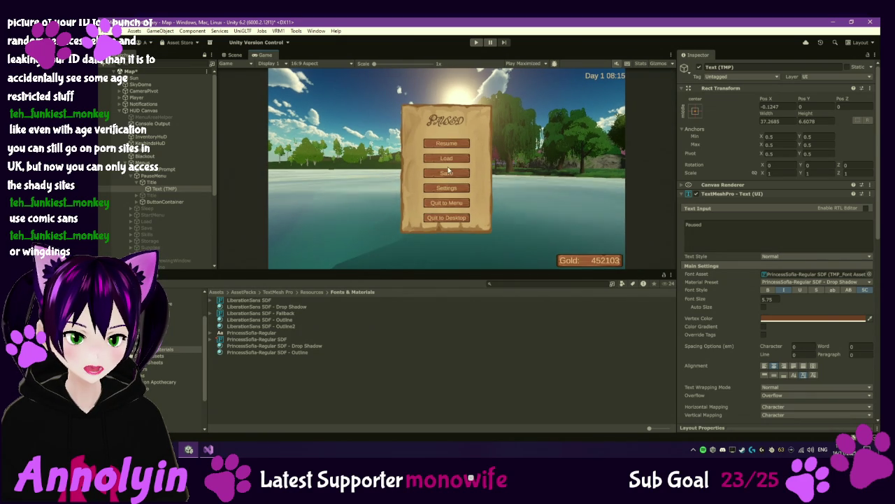
scroll(449, 169, "up", 1)
scroll(450, 168, "down", 2)
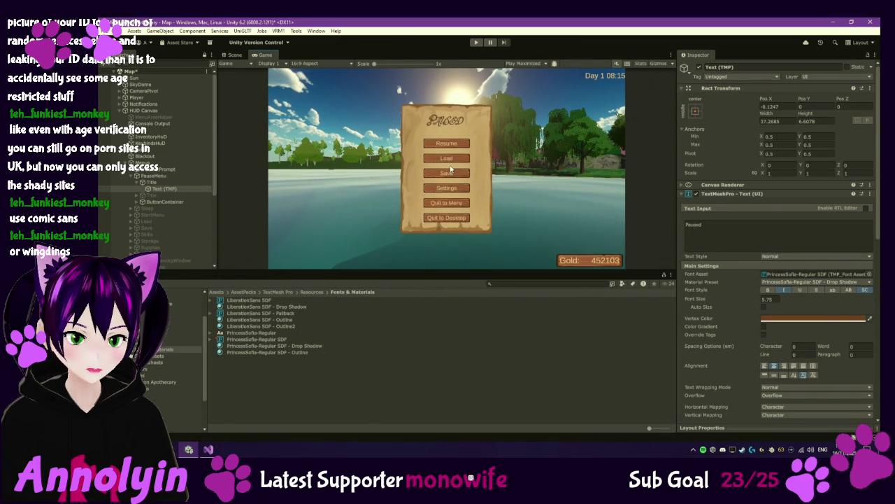
Move the Title down from Pos Y -54 to -71 in the Scene view and check it in Game.
left_click(172, 183)
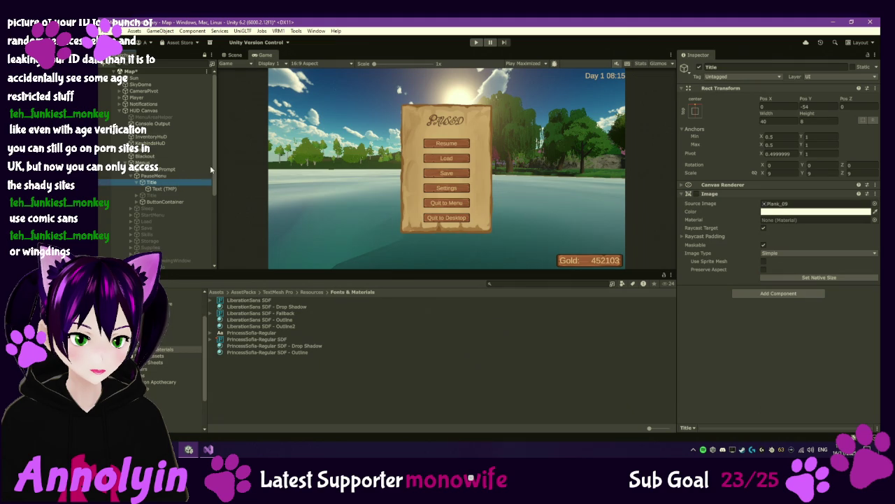
left_click(234, 55)
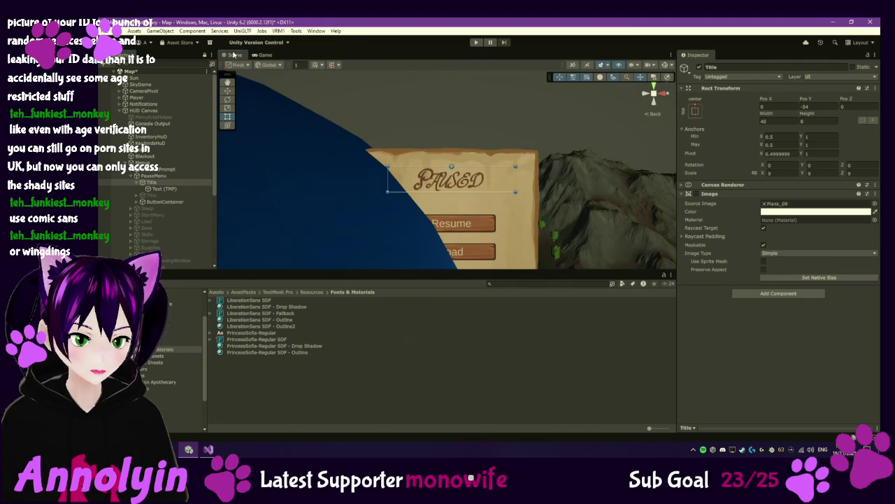
left_click(227, 91)
left_click_drag(451, 134, 452, 141)
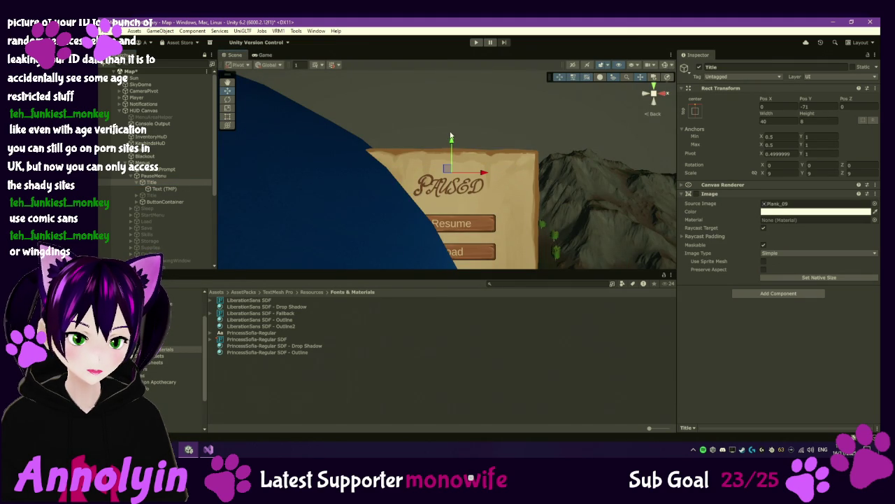
left_click(264, 56)
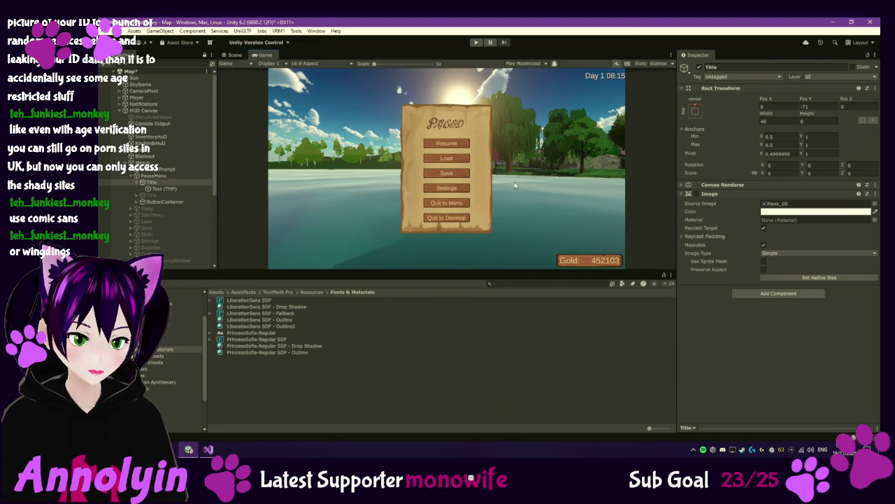
left_click(165, 189)
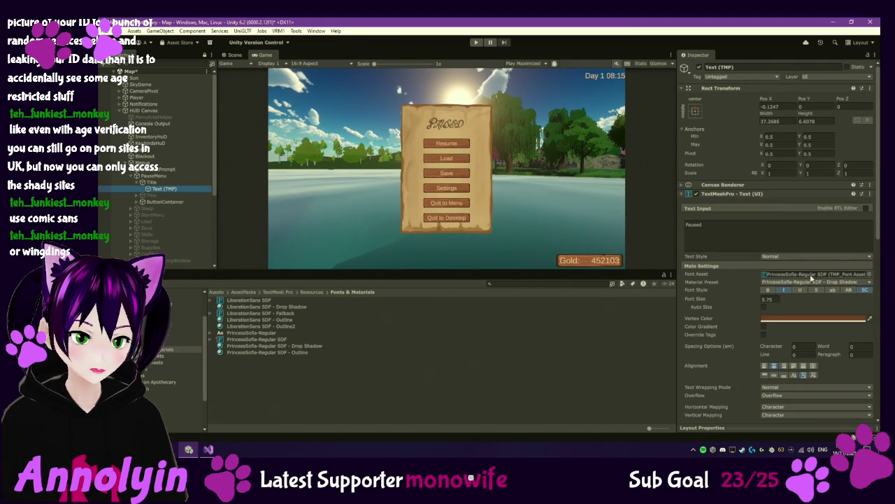
Turn off forced uppercase so the title reads Paused, and set its font size to 8.42.
left_click(846, 292)
double_click(767, 298)
type("8.03")
key("BackSpace")
key("BackSpace")
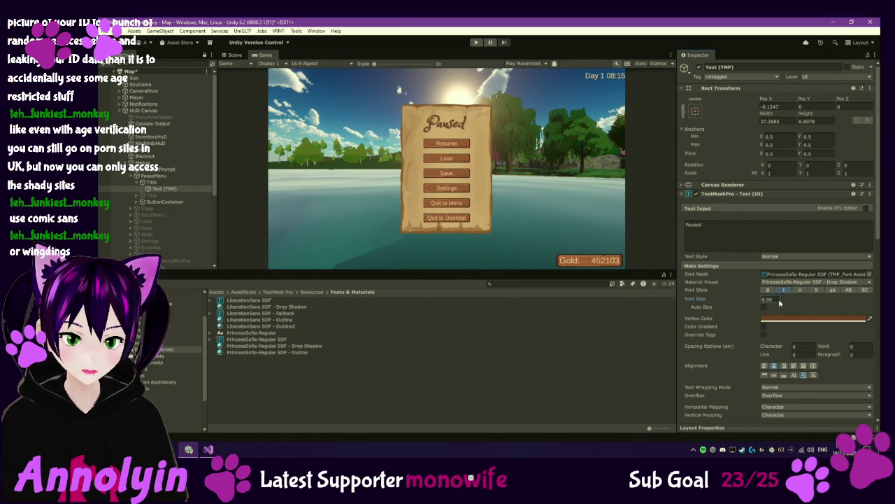
type("77")
key("BackSpace")
key("BackSpace")
type("42")
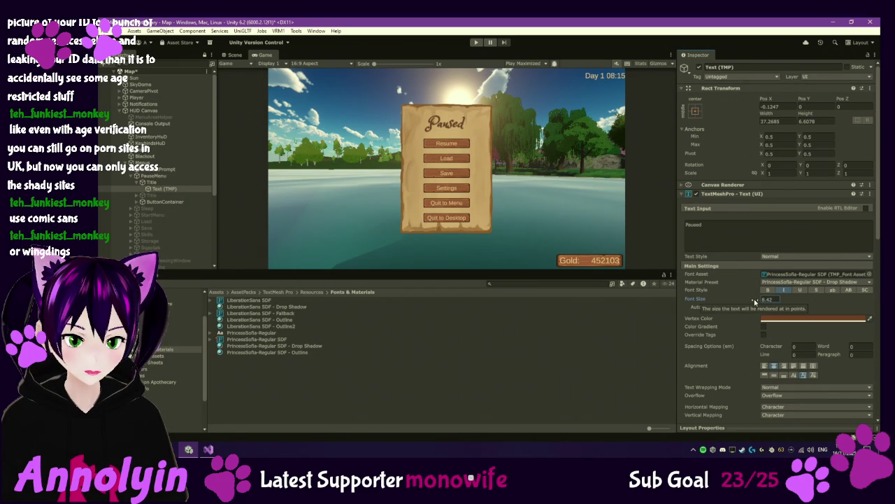
Enable the Load Game panel and give its title text the PrincessSofia-Regular SDF font.
left_click(139, 228)
left_click(149, 222)
left_click(696, 67)
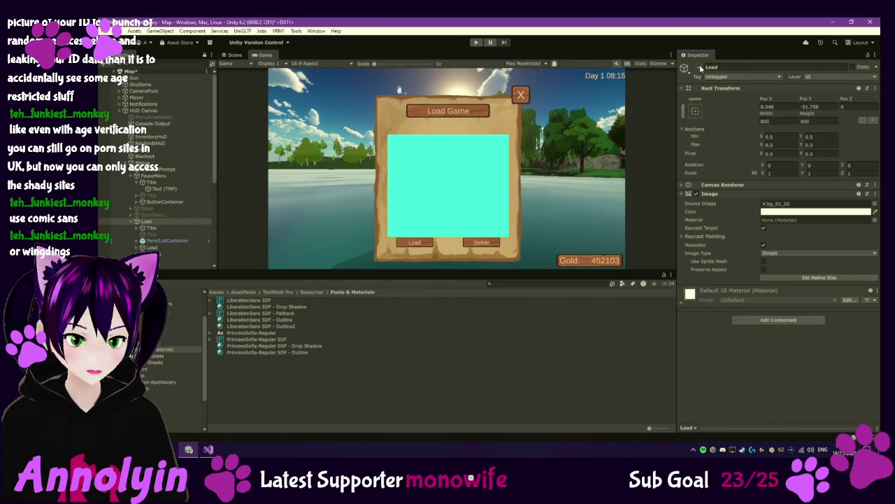
left_click(168, 230)
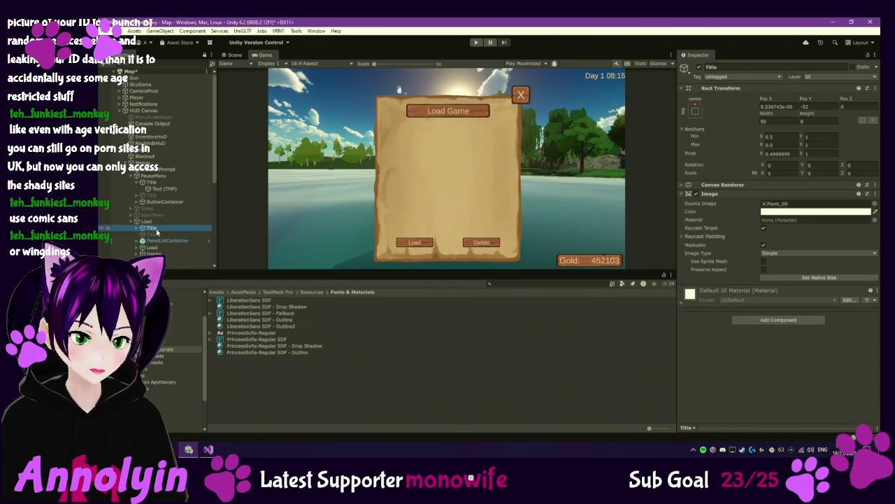
left_click(138, 229)
left_click(162, 234)
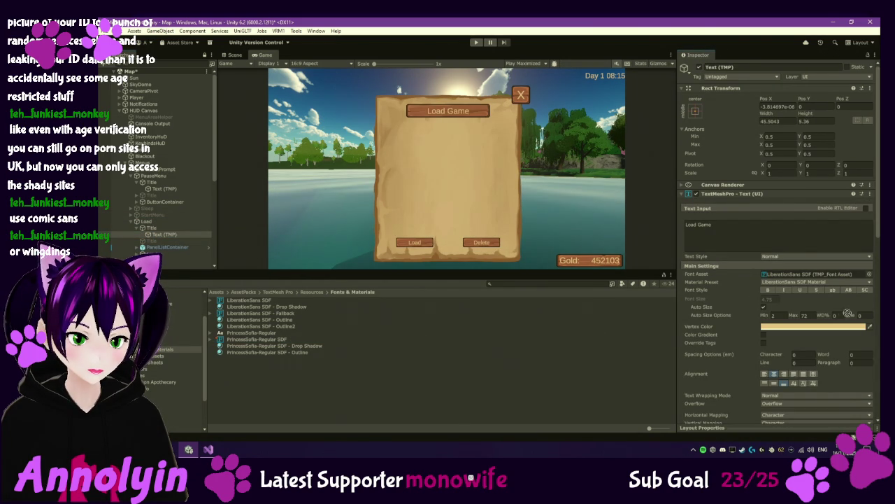
left_click(828, 277)
left_click_drag(256, 339, 812, 273)
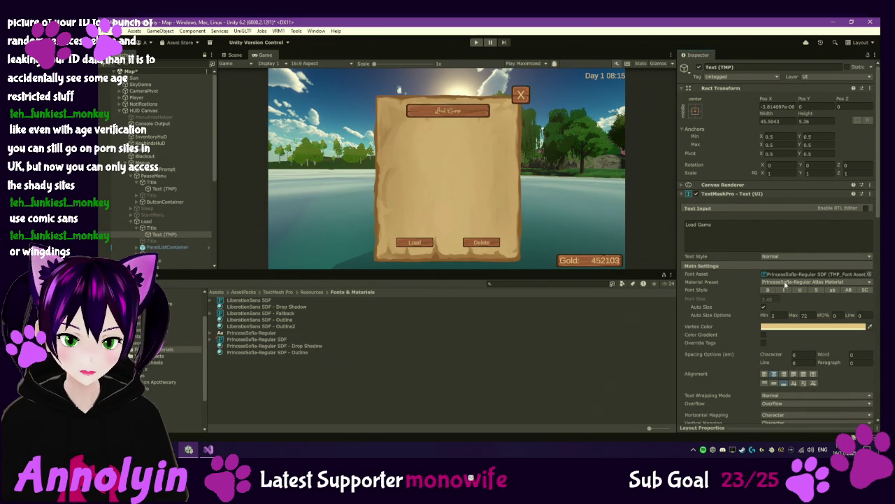
Hide the Load title's plank, colour its text dark brown 6D3F27, and fix the size near 8.
left_click(151, 228)
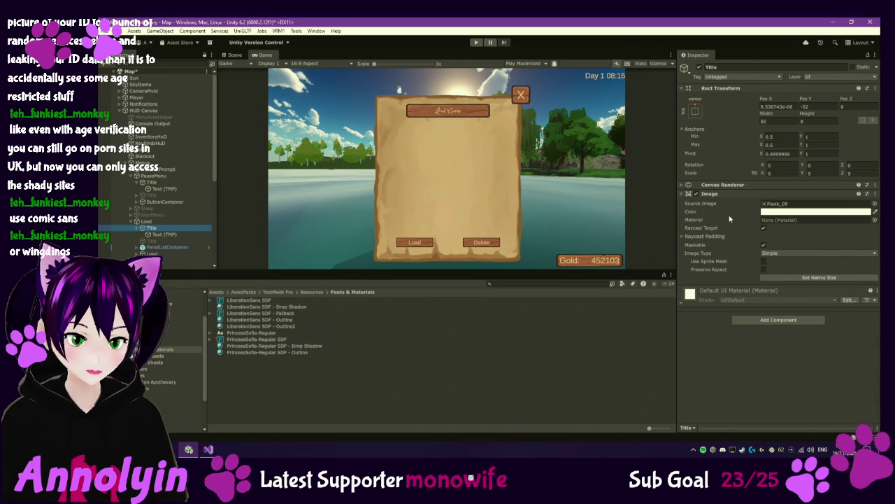
left_click(697, 193)
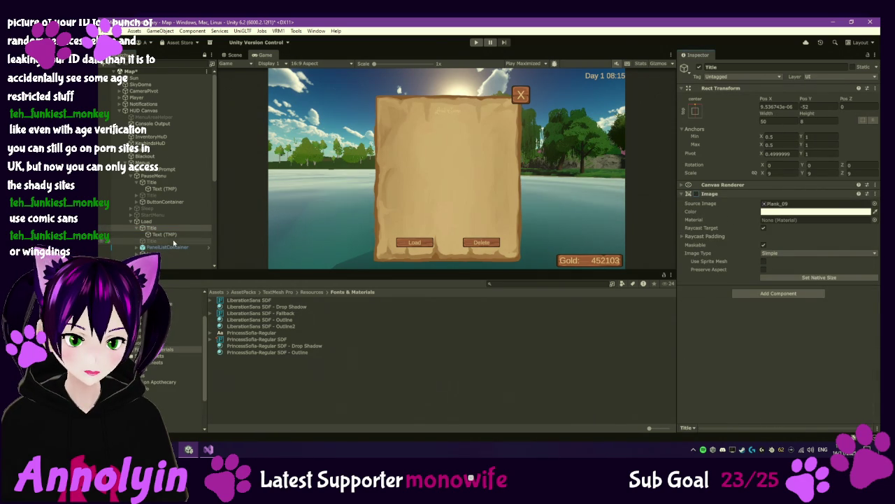
left_click(168, 235)
left_click(826, 326)
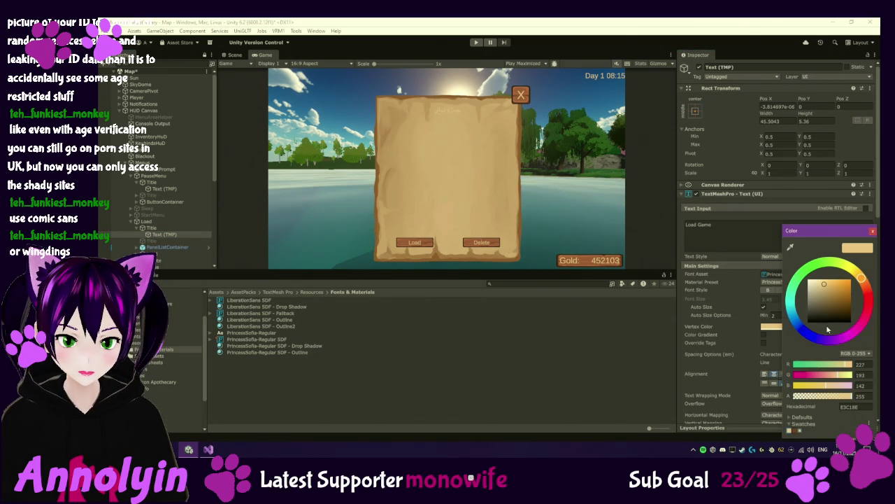
left_click(793, 429)
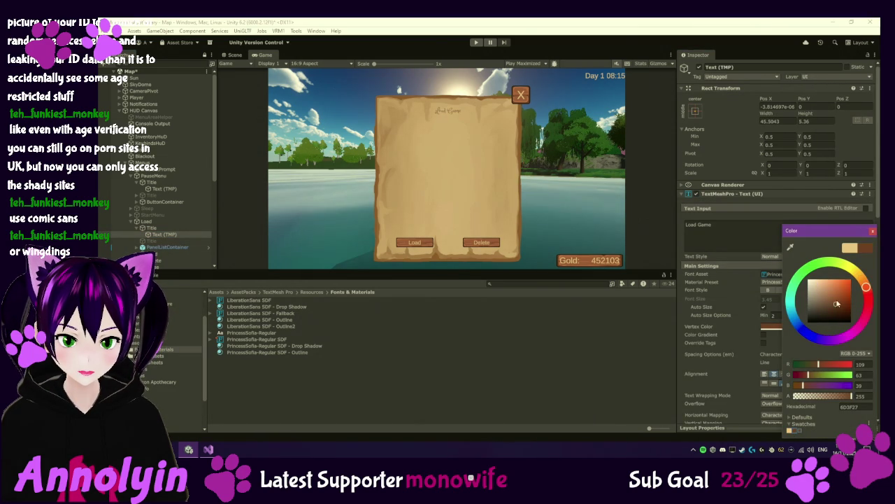
left_click(871, 232)
left_click(763, 307)
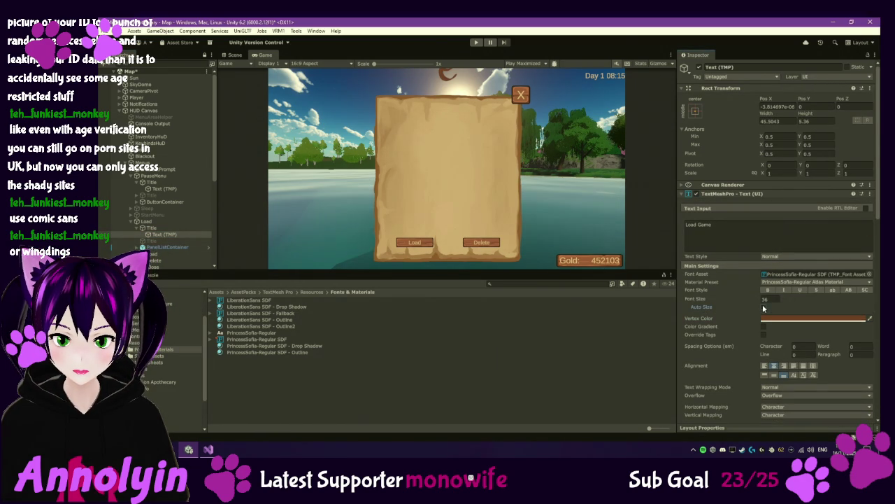
type("4")
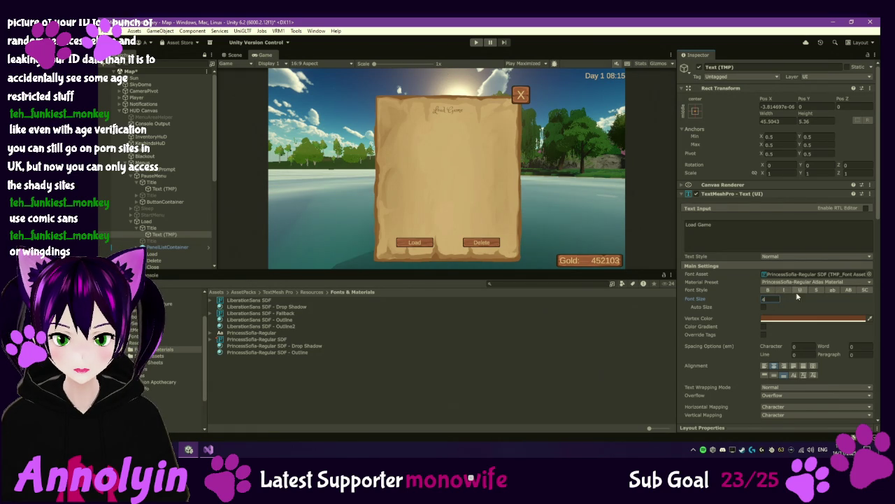
left_click_drag(757, 302, 783, 303)
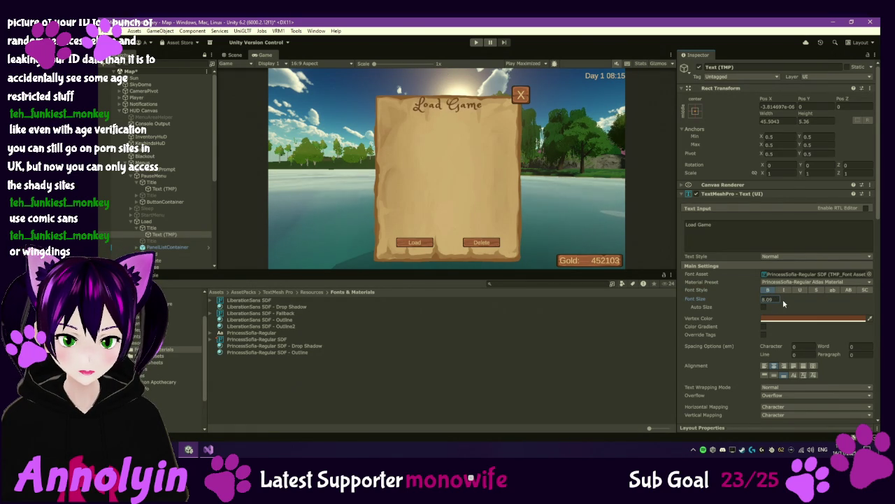
left_click(156, 229)
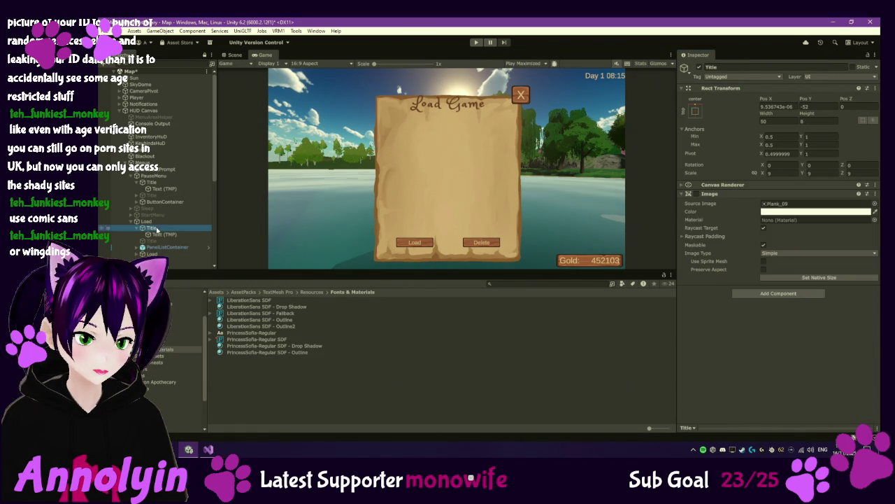
Drag the Load Game title down to Pos Y -130, remove bold, and nudge font size to 8.66.
left_click(236, 56)
left_click_drag(459, 122, 461, 147)
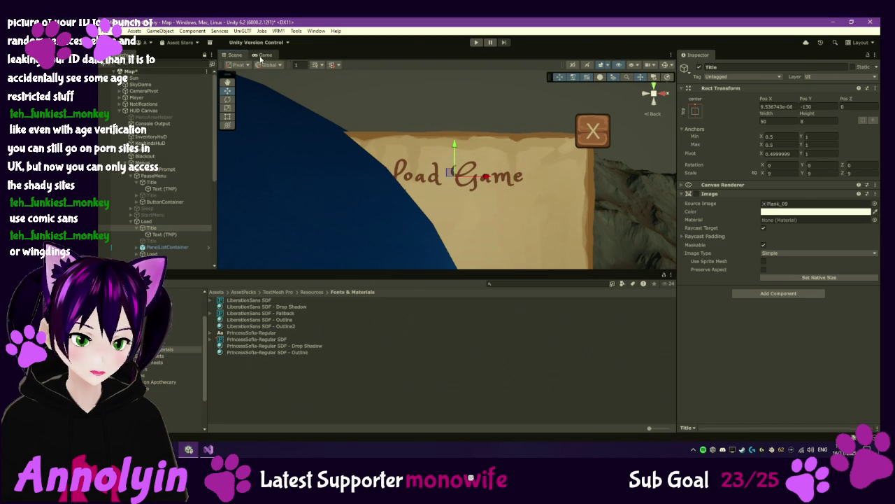
left_click(265, 55)
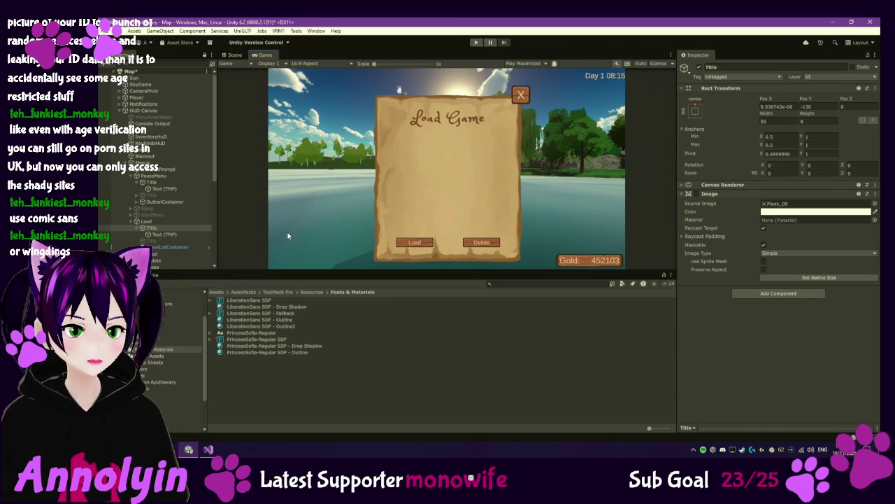
left_click(194, 235)
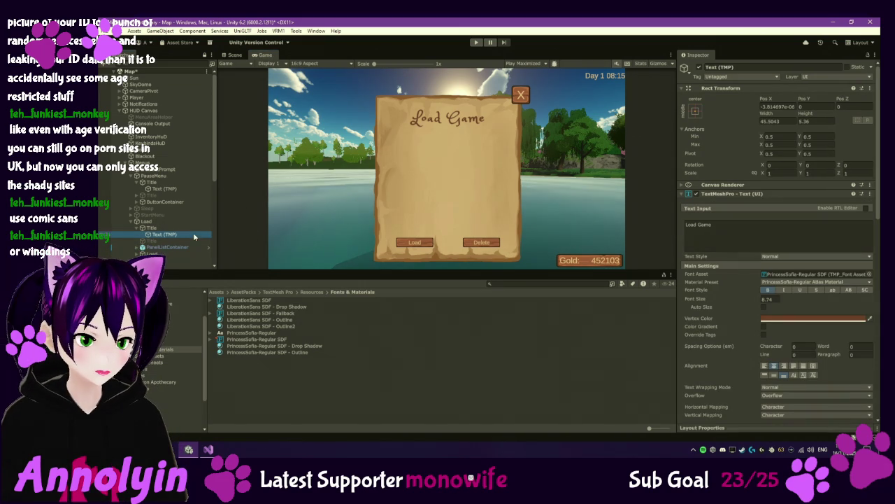
left_click(770, 291)
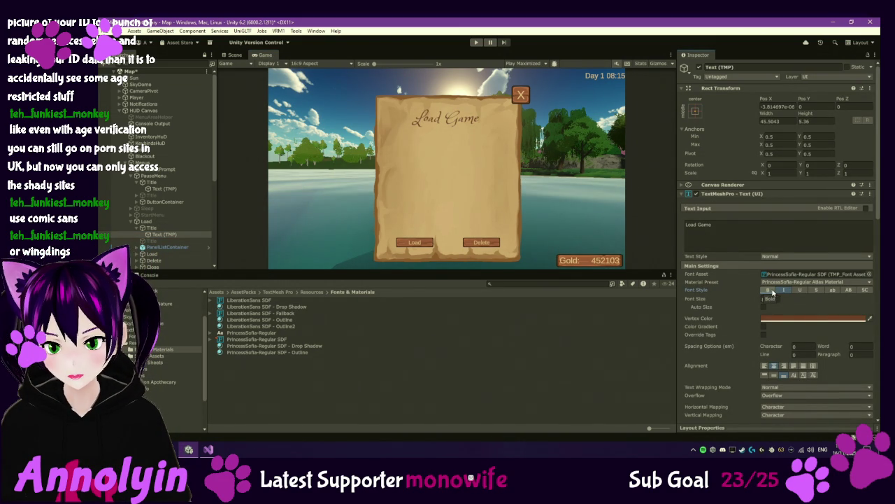
left_click_drag(760, 303, 759, 303)
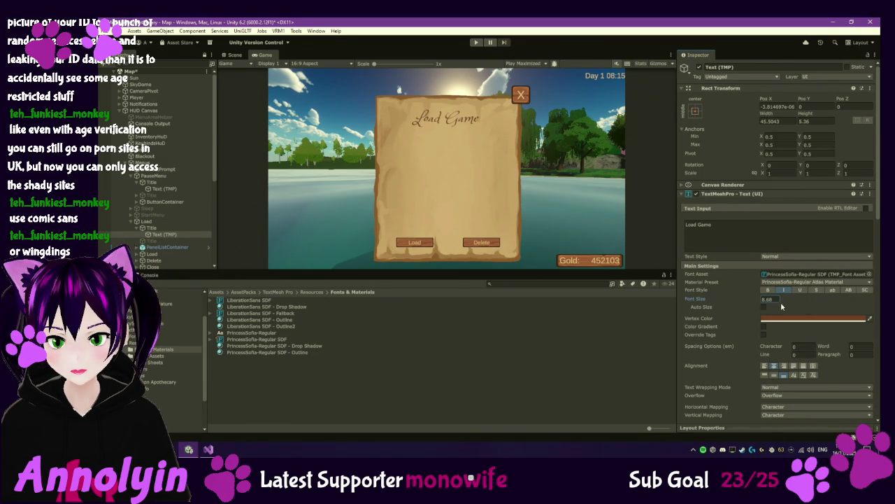
Try the Outline preset, then settle on PrincessSofia-Regular SDF - Drop Shadow for the Load Game title.
left_click(827, 283)
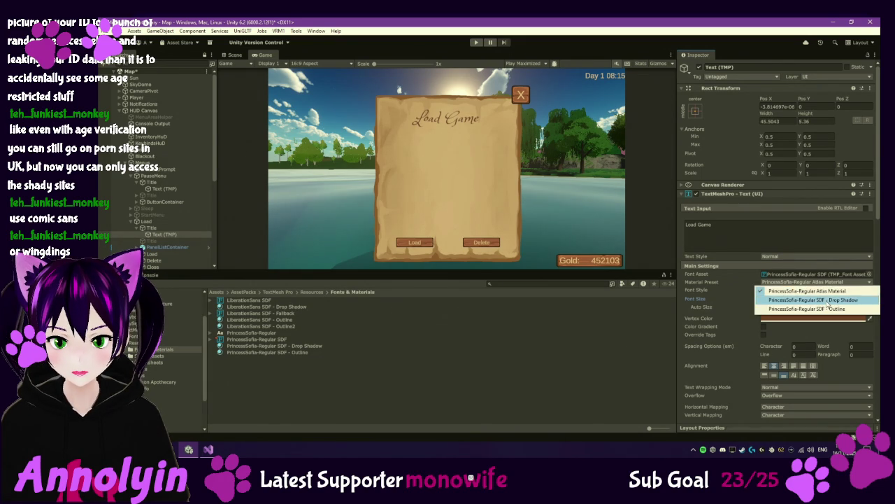
left_click(825, 302)
left_click(822, 282)
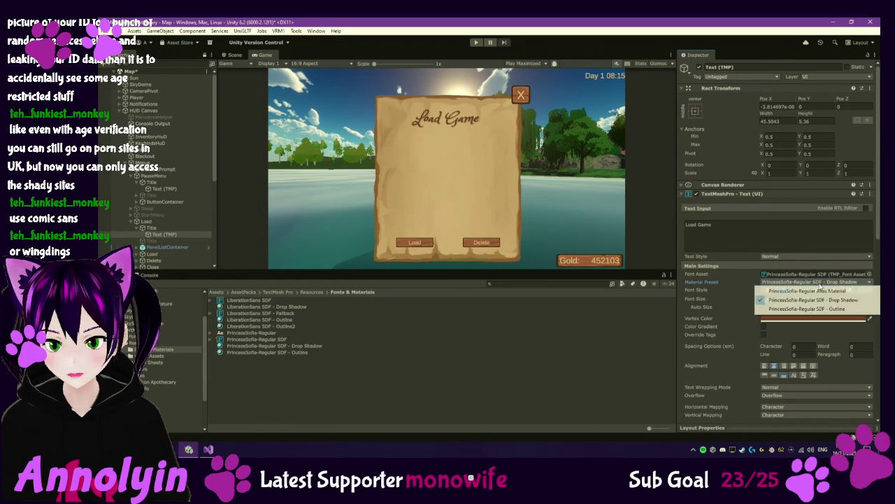
left_click(831, 311)
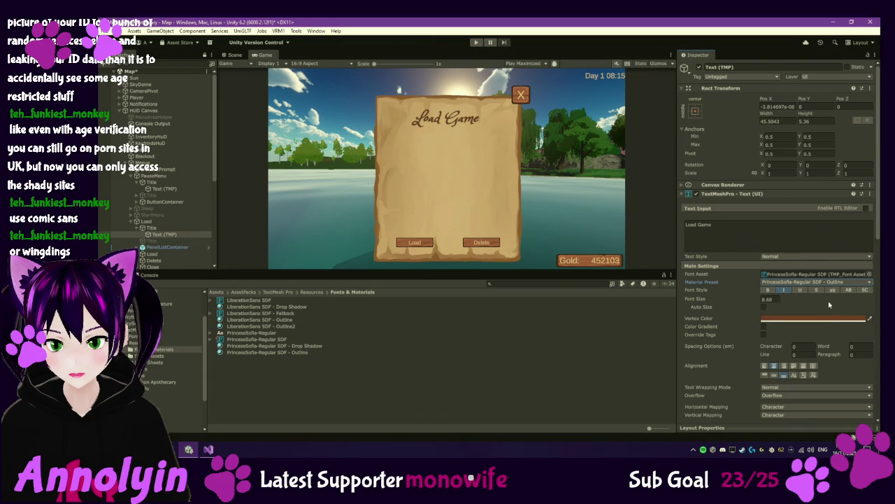
left_click(825, 282)
left_click(831, 302)
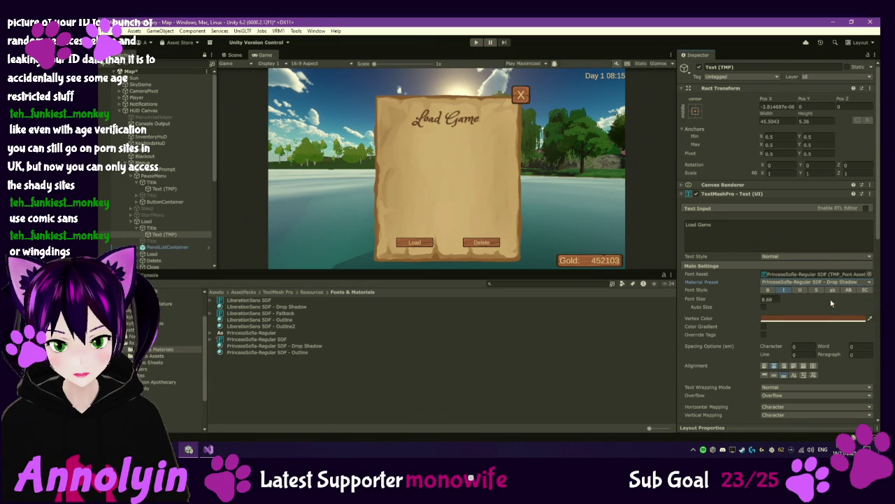
scroll(462, 126, "up", 5)
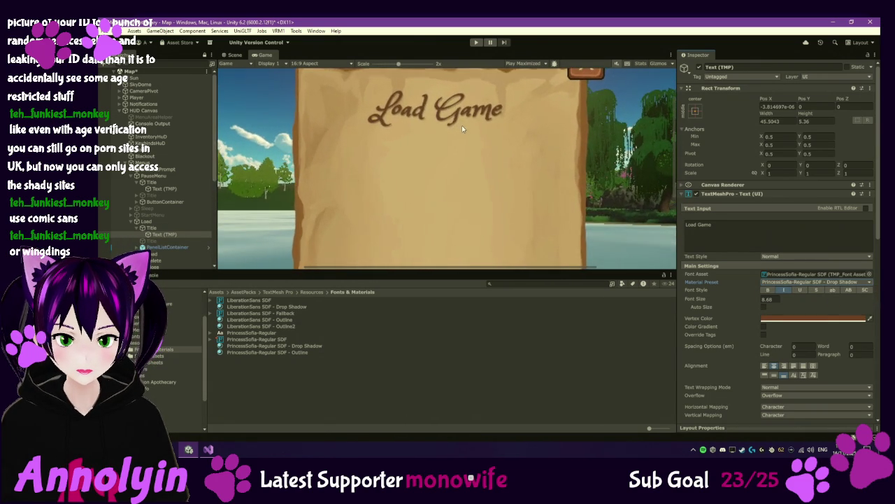
scroll(462, 129, "down", 5)
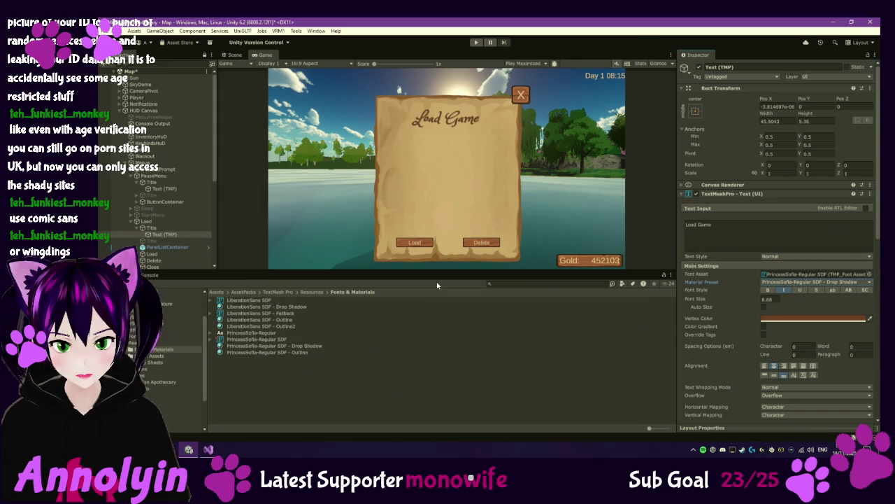
Undo every Load Game and Paused title edit with repeated Ctrl+Z until the plank banner returns.
key("ctrl+z")
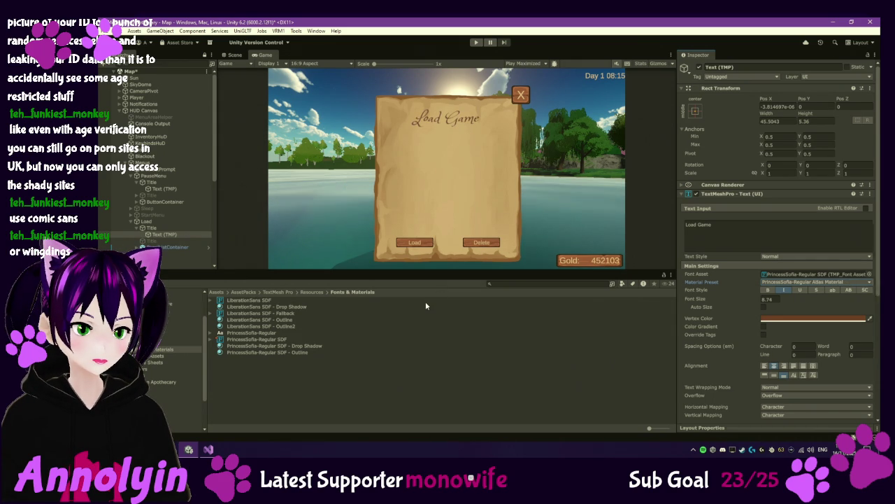
key("ctrl+z")
key("ctrl+z")
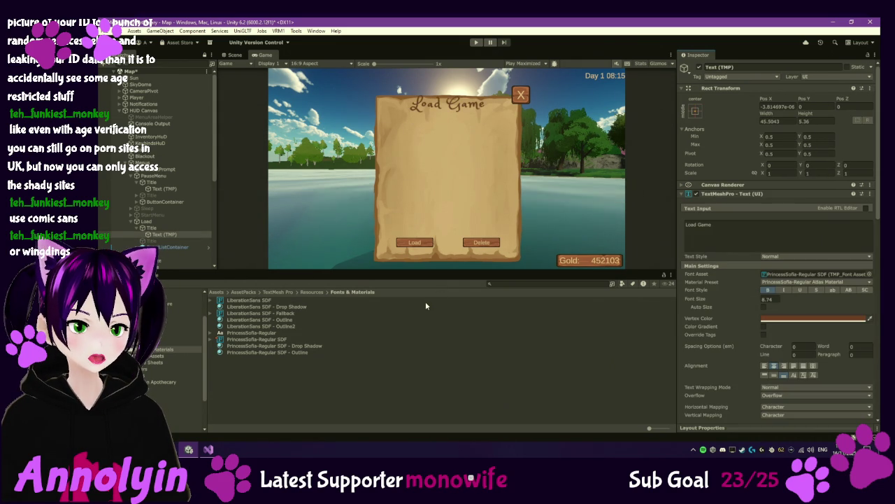
key("ctrl+z")
key("ctrl+z")
key("ctrl+z")
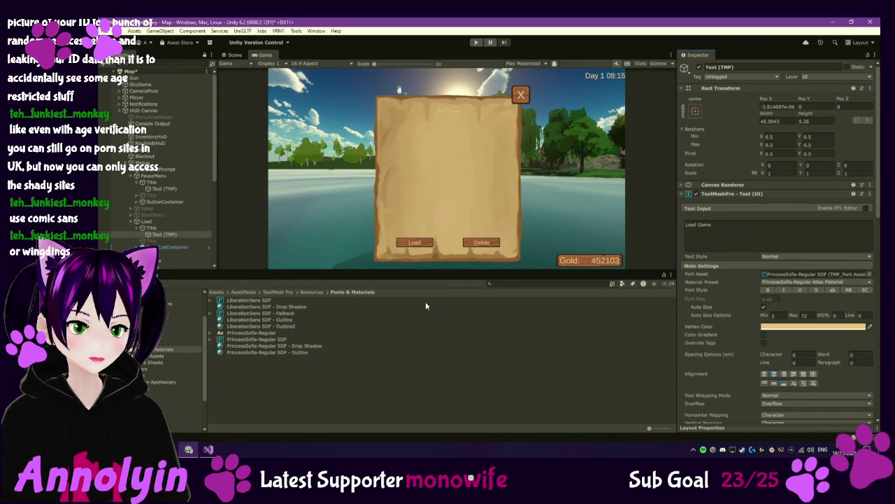
key("ctrl+z")
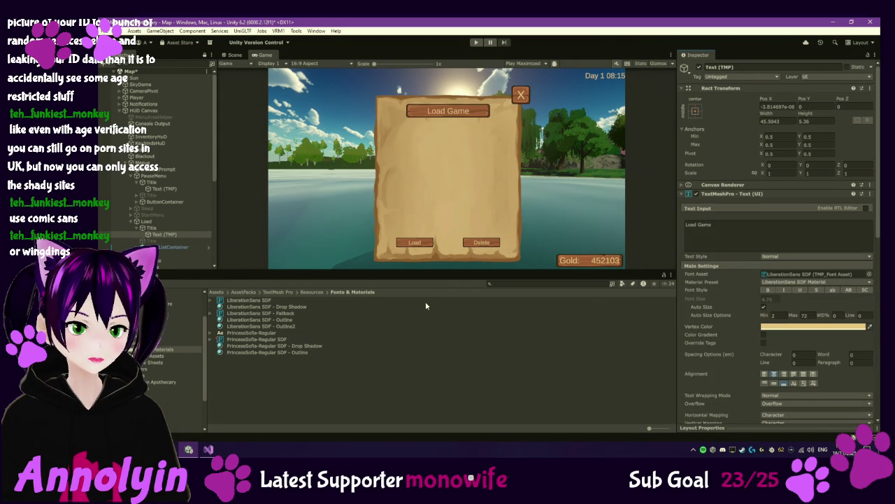
key("ctrl+z")
key("ctrl+z")
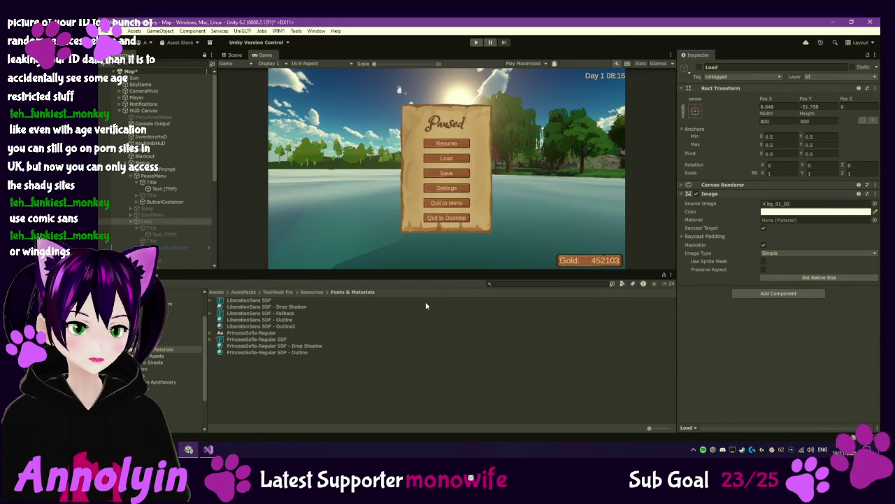
key("ctrl+z")
key("ctrl+z")
key("ctrl+z")
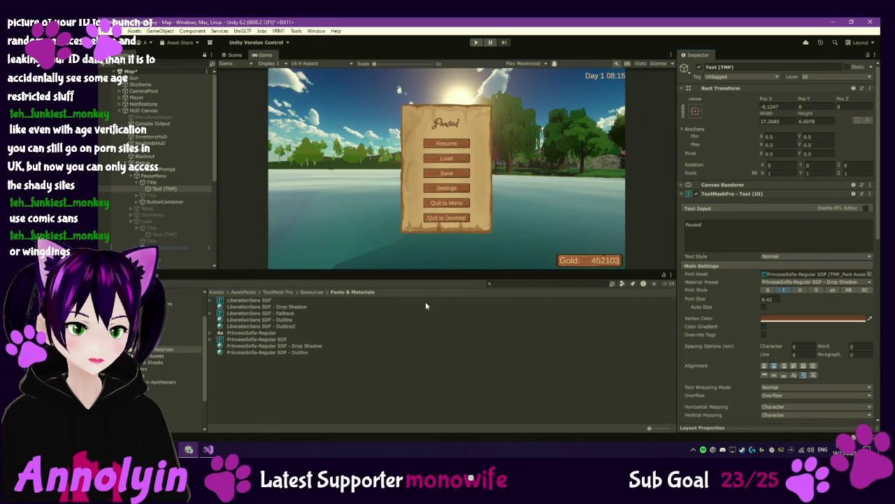
key("ctrl+z")
key("ctrl+z")
key("ctrl+z")
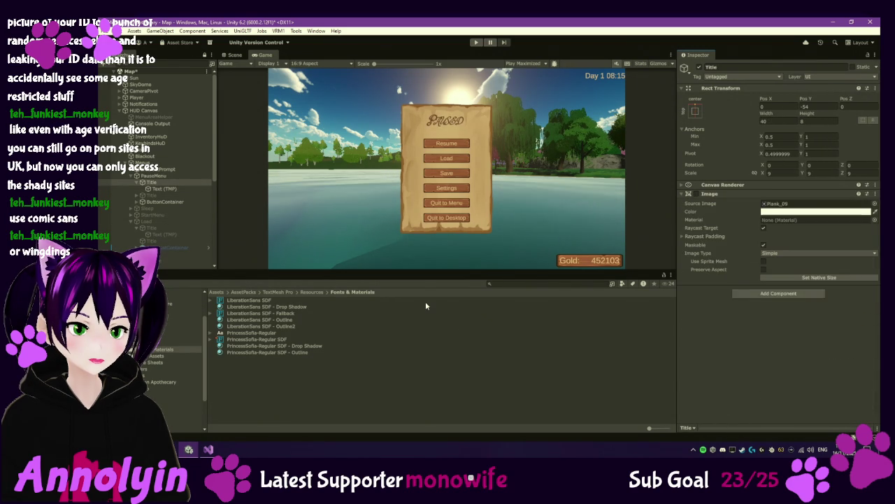
key("ctrl+z")
key("ctrl+z")
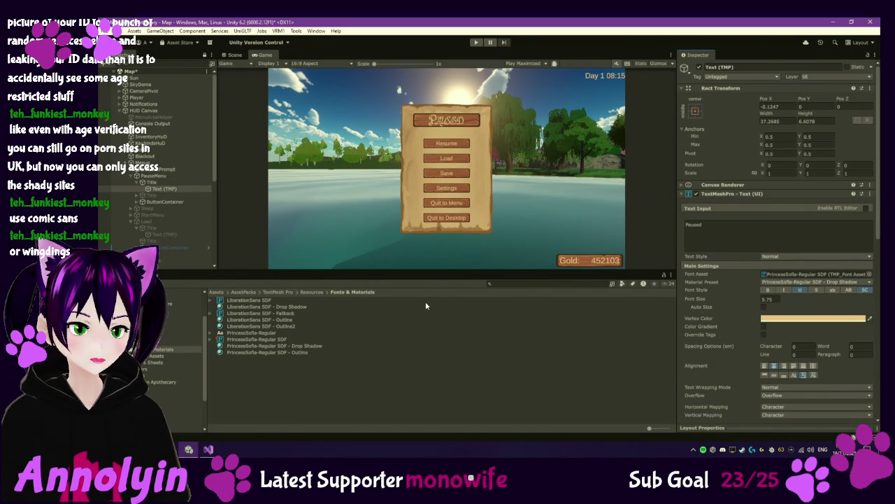
key("ctrl+z")
key("ctrl+z")
key("ctrl+z")
key("ctrl+z")
key("ctrl+z")
key("ctrl+z")
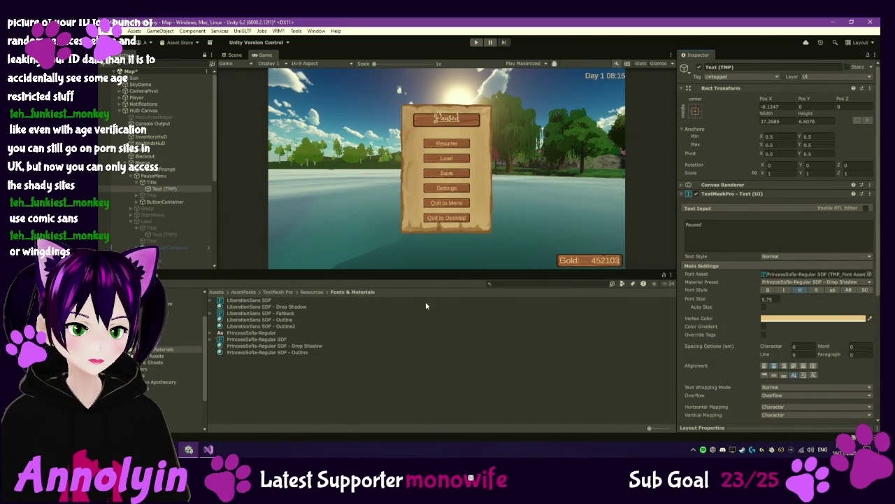
key("ctrl+z")
key("ctrl+z")
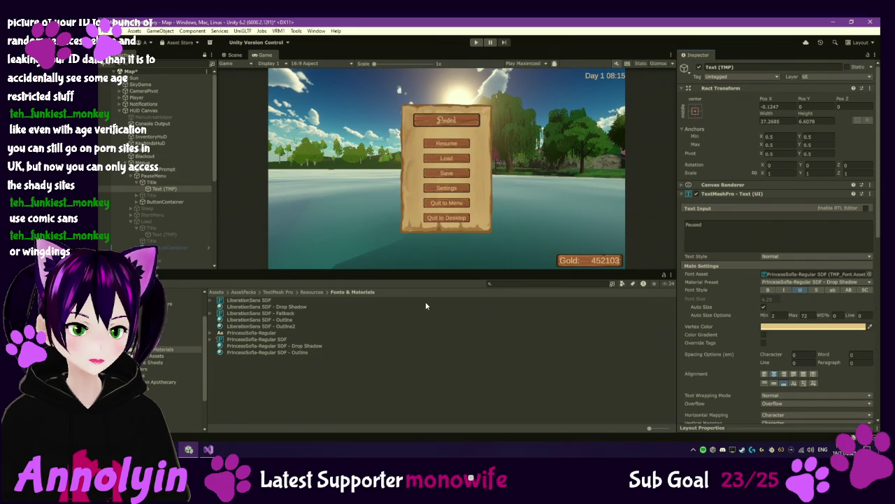
key("ctrl+z")
key("ctrl+z")
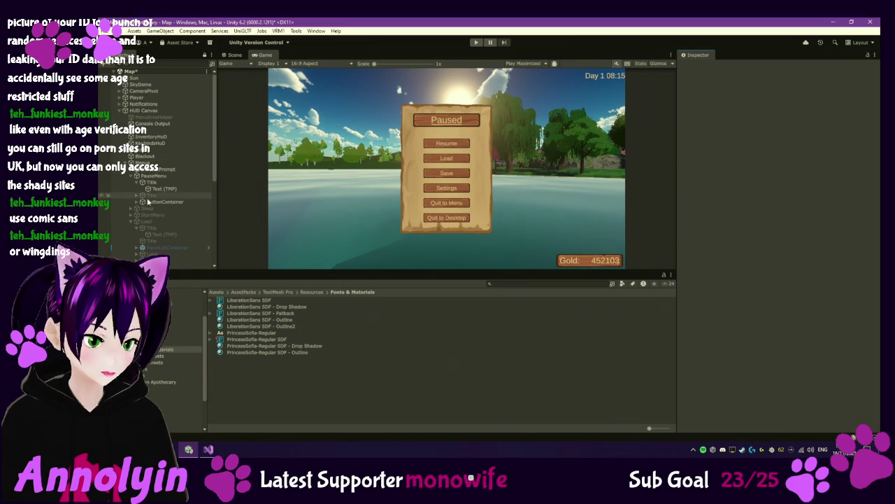
Deactivate the PauseMenu object so the pause menu is hidden in the game.
left_click(145, 177)
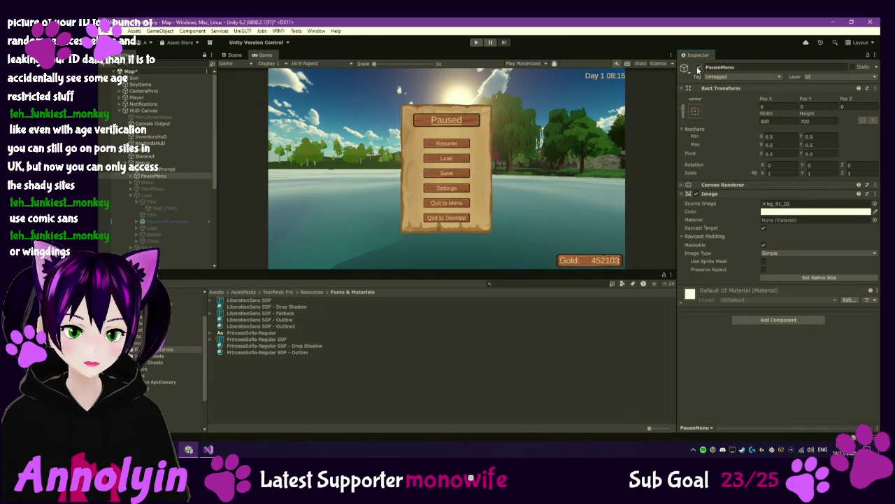
left_click(699, 67)
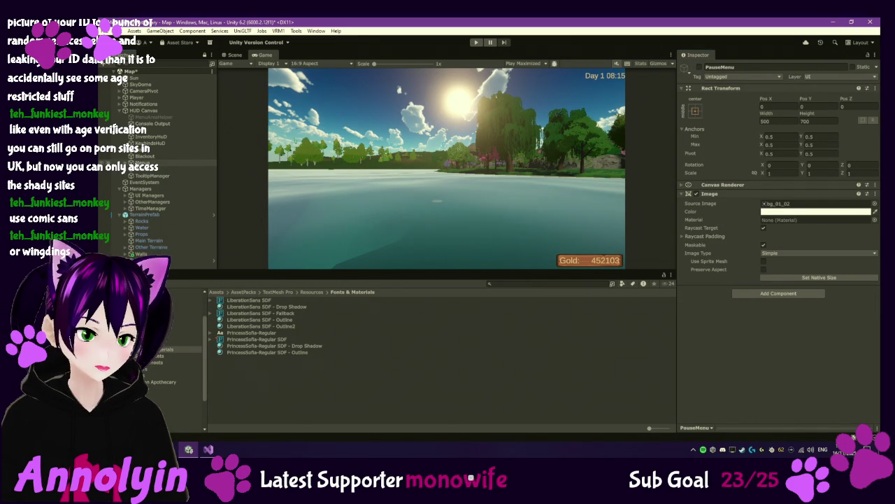
key("alt+Tab")
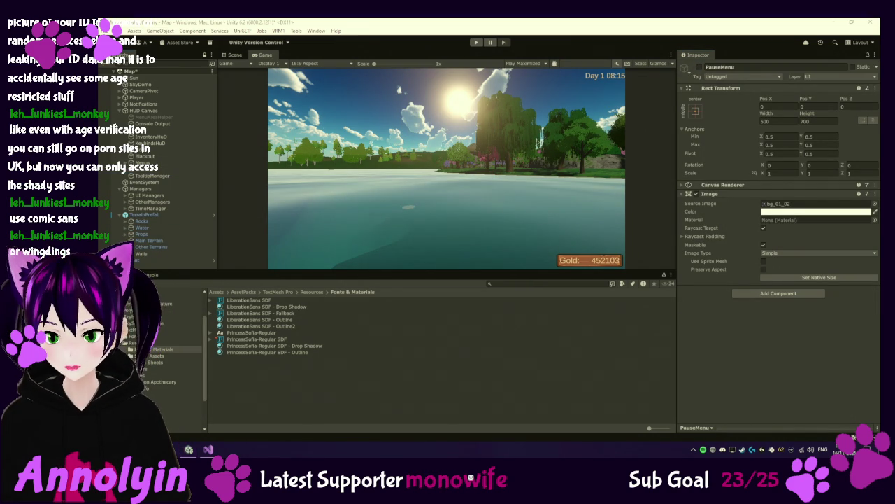
key("alt+Tab")
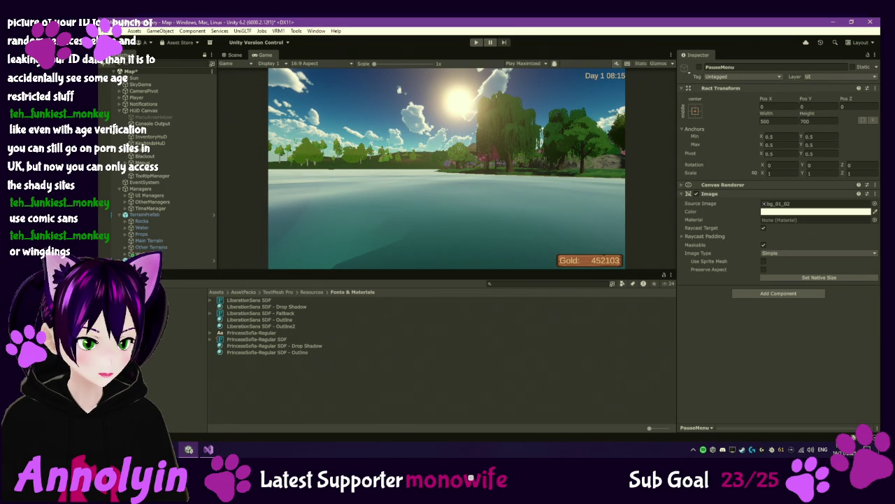
Check out the MenuManager script in Assets/Scripts via Version Control and open it.
left_click(183, 363)
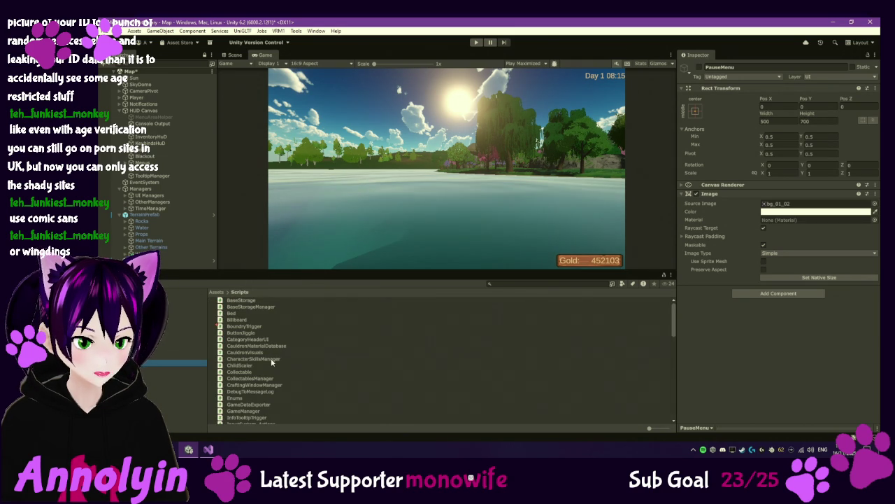
scroll(272, 362, "down", 3)
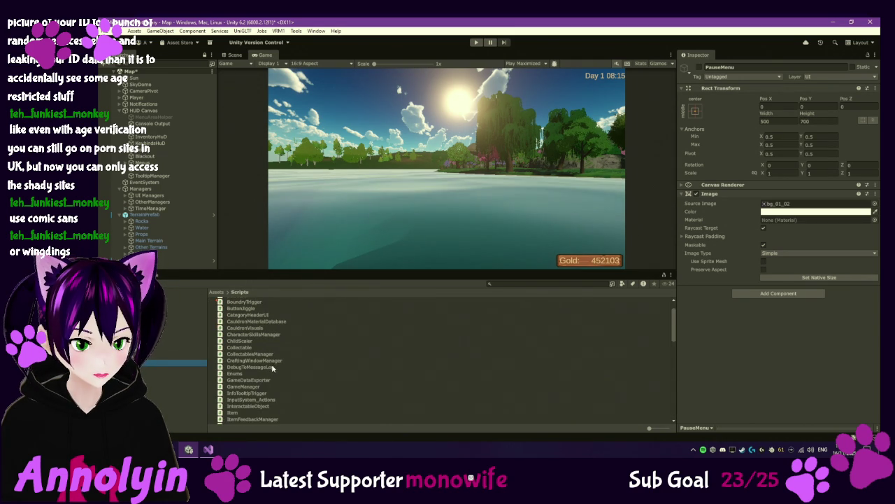
scroll(271, 370, "down", 1)
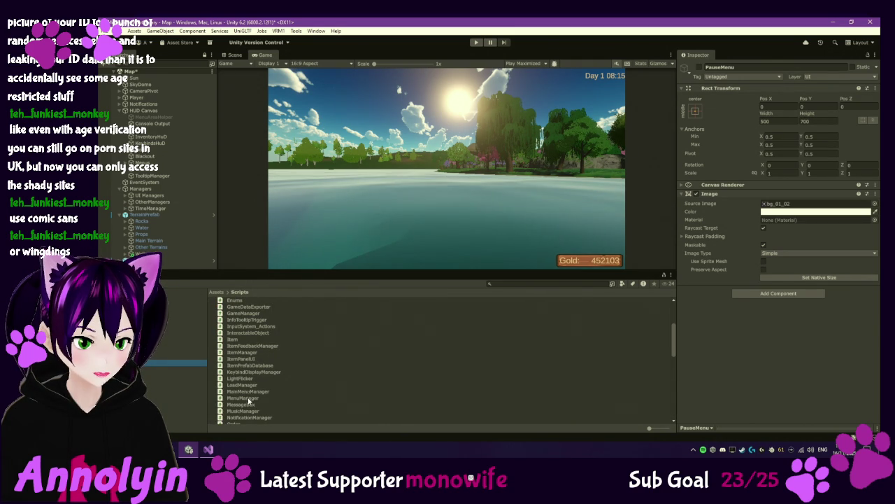
left_click(248, 399)
right_click(248, 400)
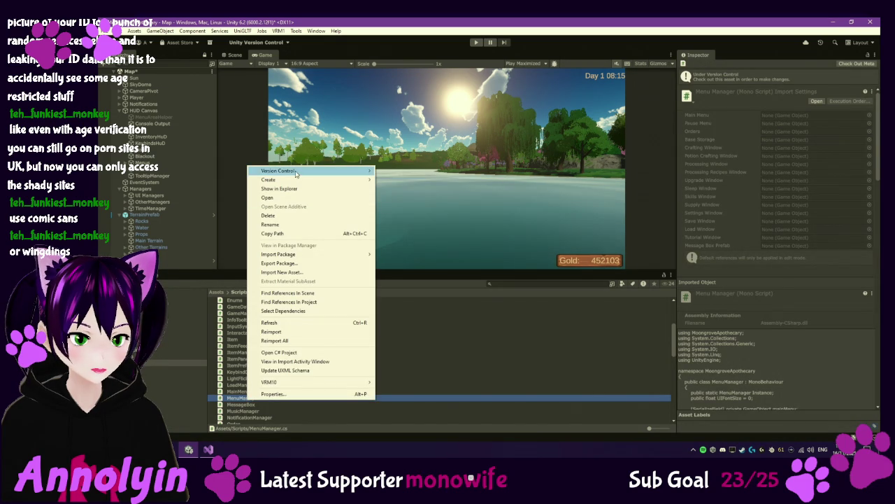
left_click(399, 188)
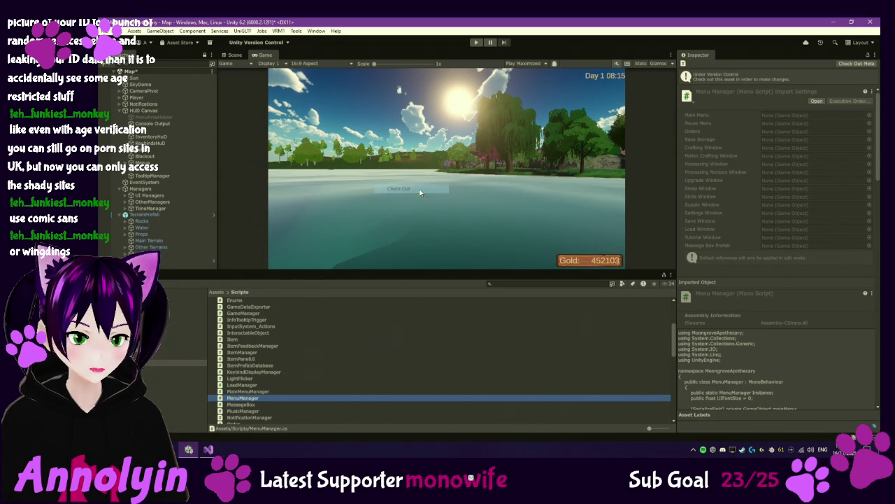
double_click(261, 398)
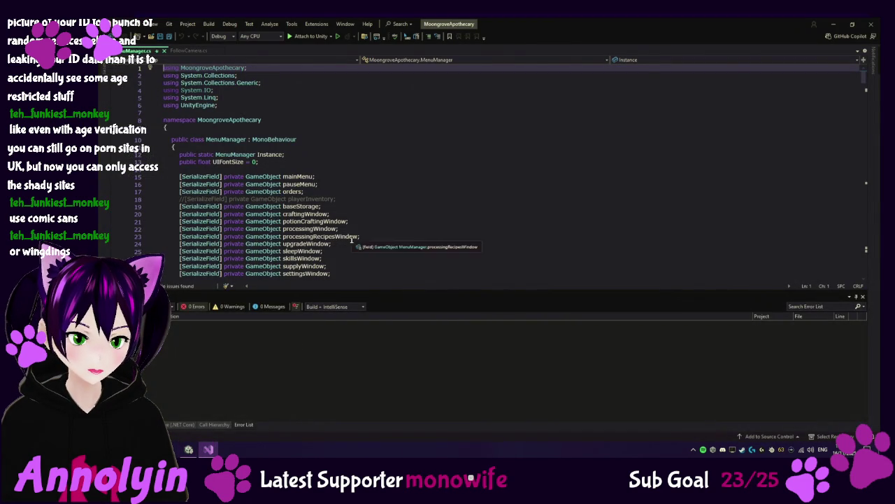
Scroll through MenuManager.cs to ConfirmQuitToMainMenu and place the cursor on empty line 765.
scroll(352, 206, "down", 12)
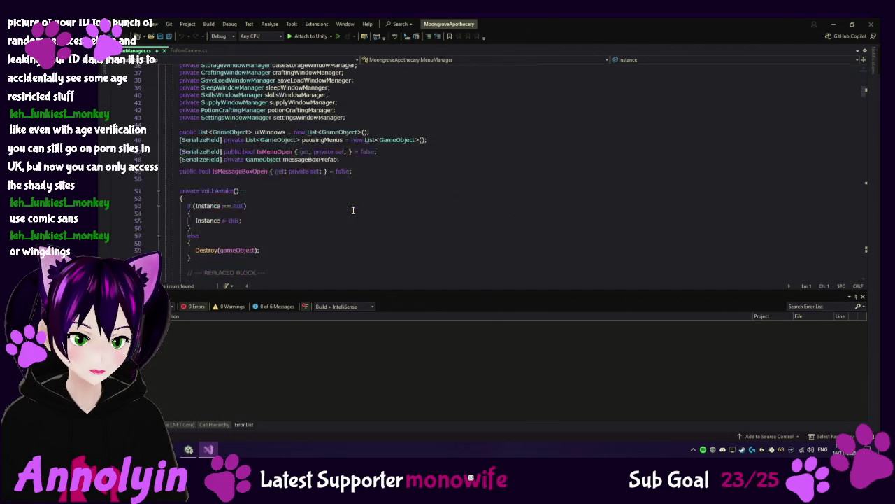
scroll(353, 210, "down", 19)
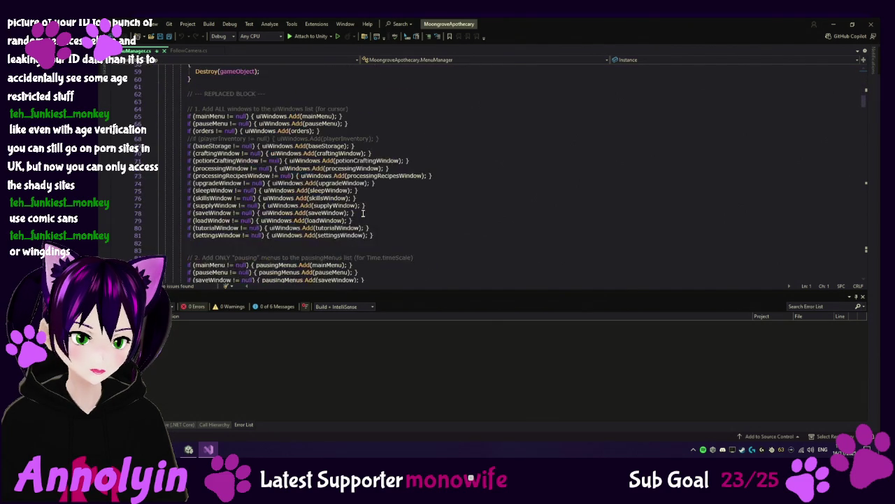
scroll(378, 222, "down", 6)
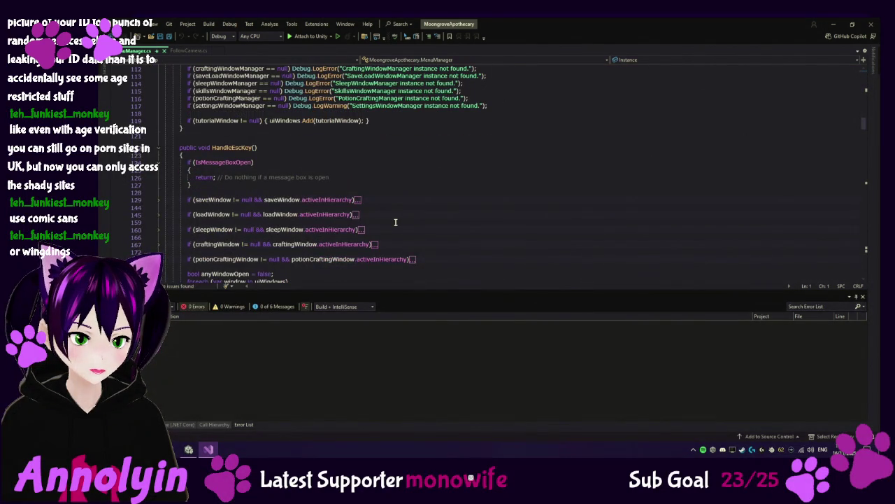
scroll(395, 223, "down", 3)
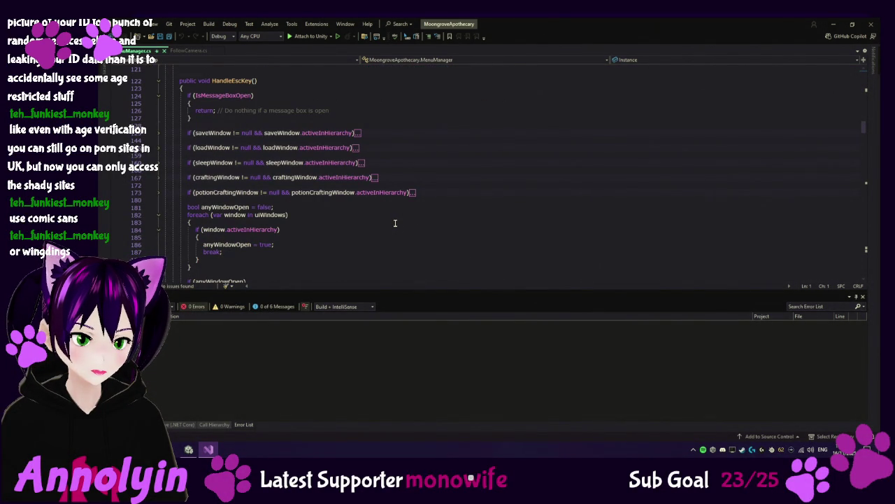
scroll(396, 222, "down", 12)
scroll(396, 223, "down", 9)
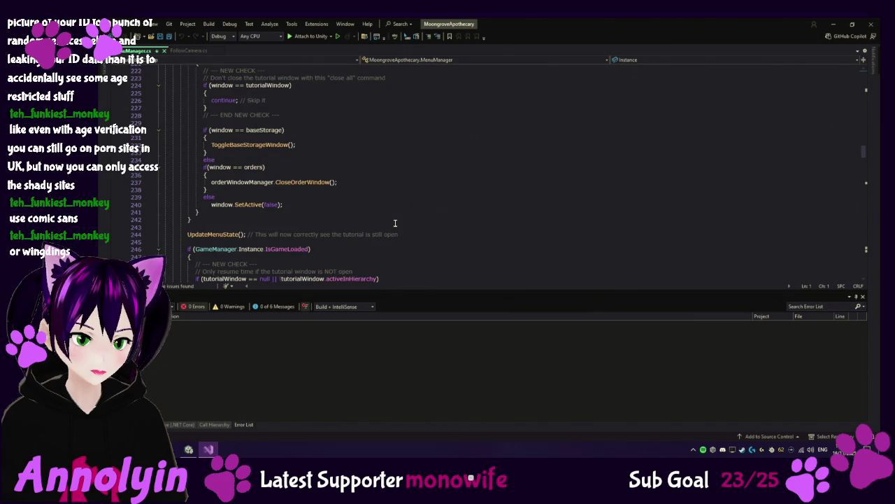
scroll(395, 222, "up", 10)
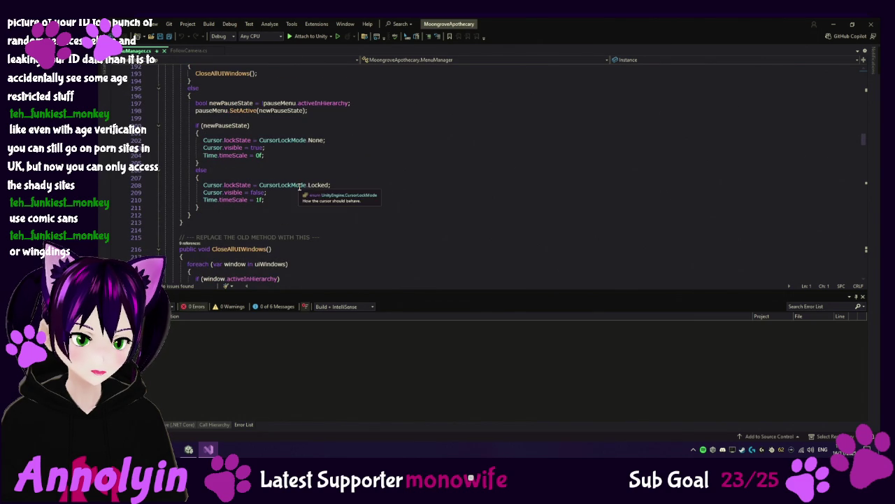
scroll(322, 190, "up", 2)
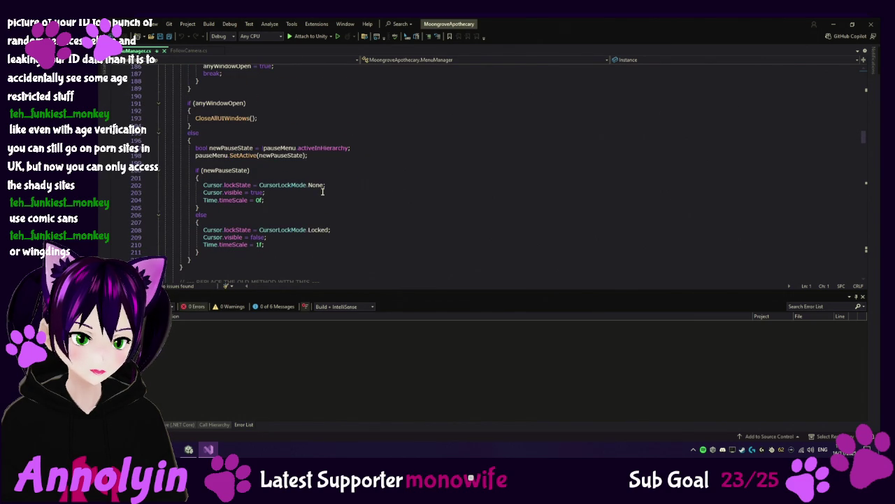
scroll(322, 190, "up", 20)
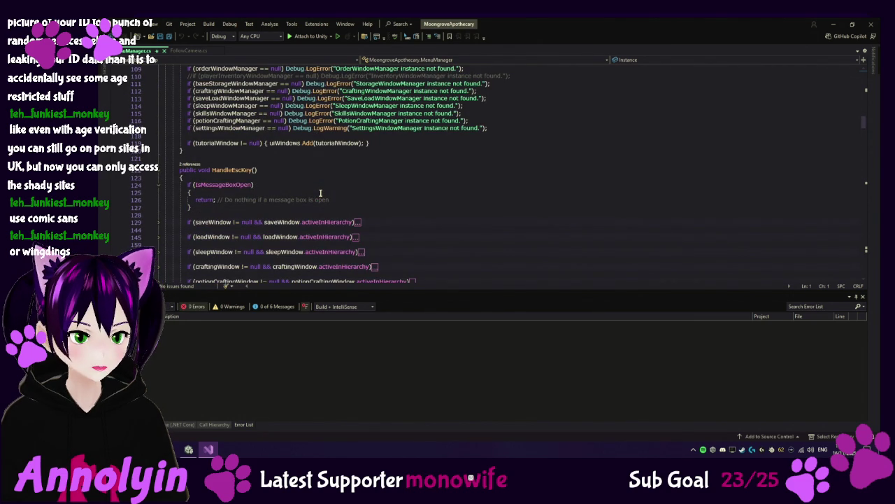
scroll(224, 168, "down", 20)
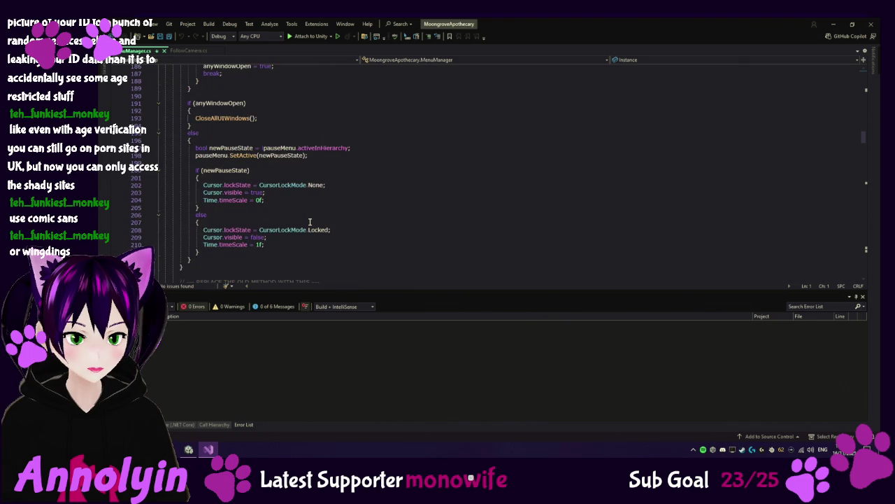
scroll(310, 222, "down", 5)
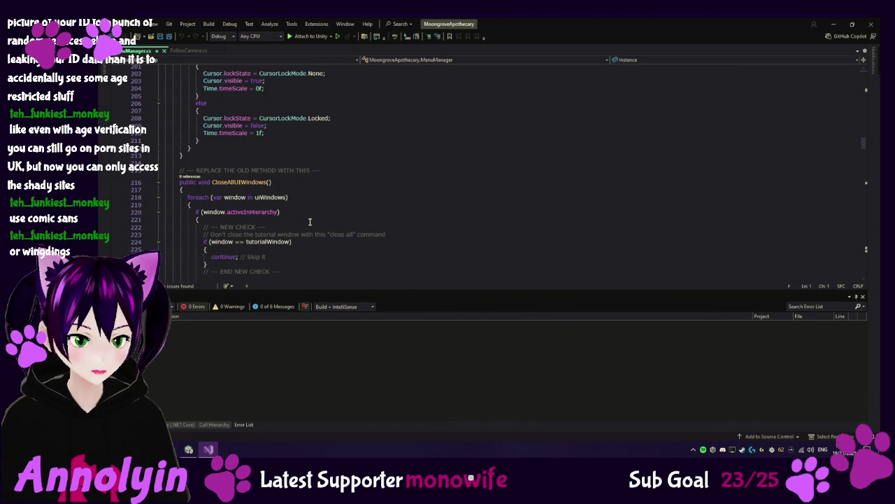
scroll(309, 222, "up", 5)
scroll(310, 222, "up", 20)
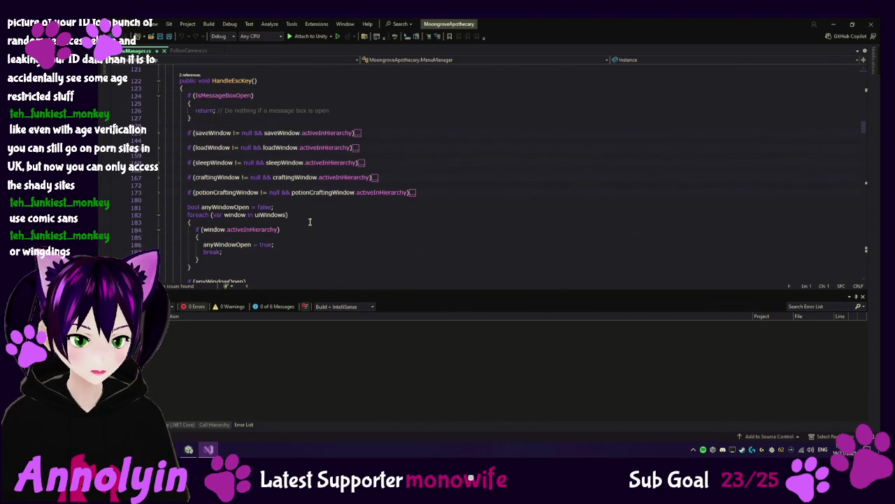
scroll(310, 222, "down", 10)
mouse_move(863, 134)
left_mouse_down()
mouse_move(853, 269)
mouse_move(851, 258)
left_mouse_up()
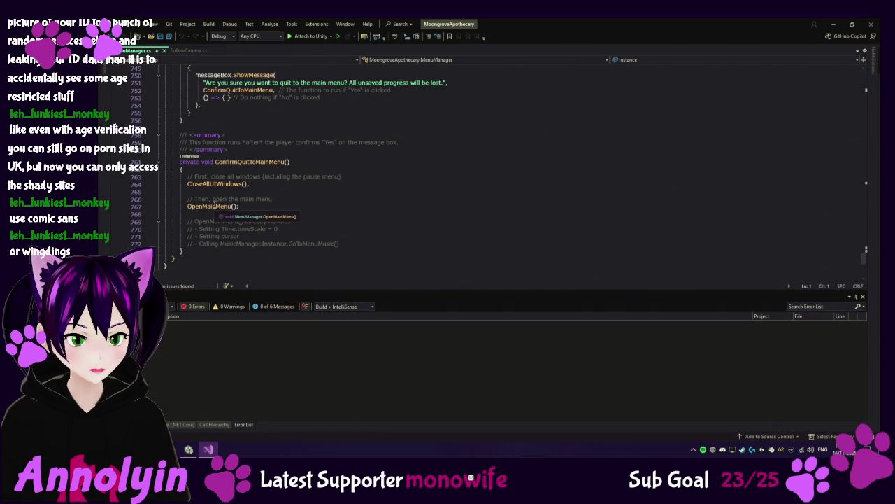
left_click(251, 191)
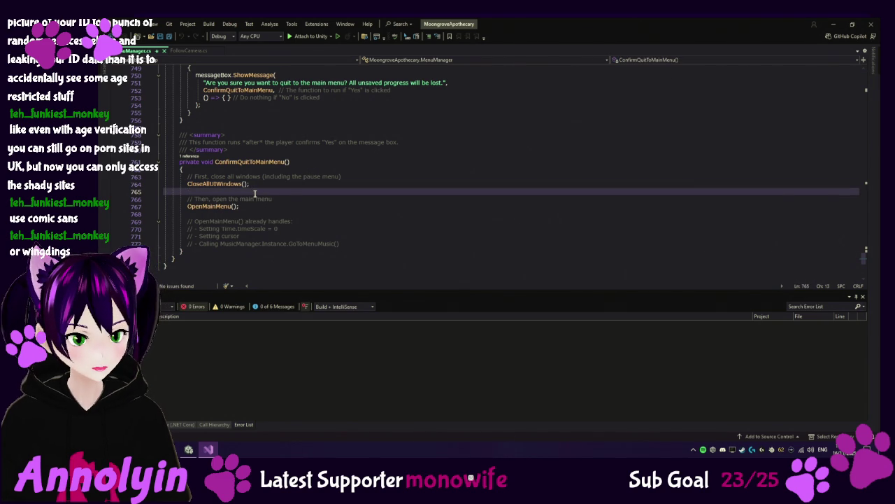
Add a HandleEscKey(); call on line 765 and jump to the HandleEscKey definition.
type("Han")
key("Down")
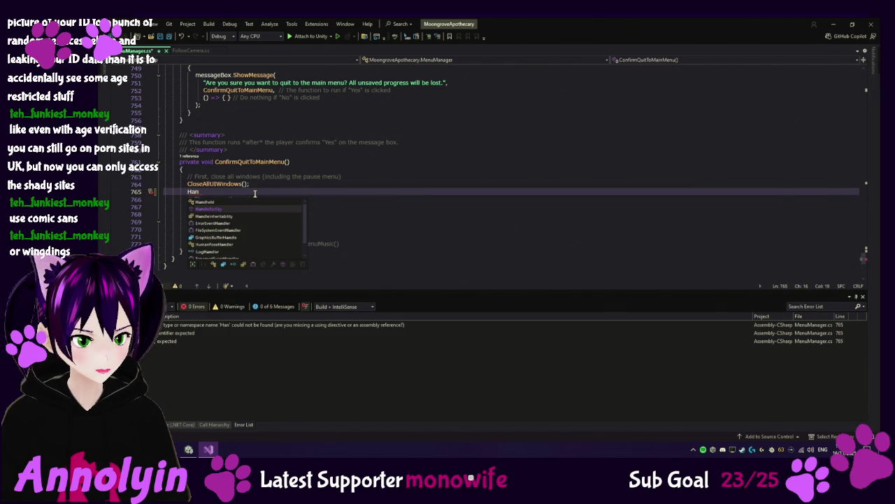
key("Tab")
type(");")
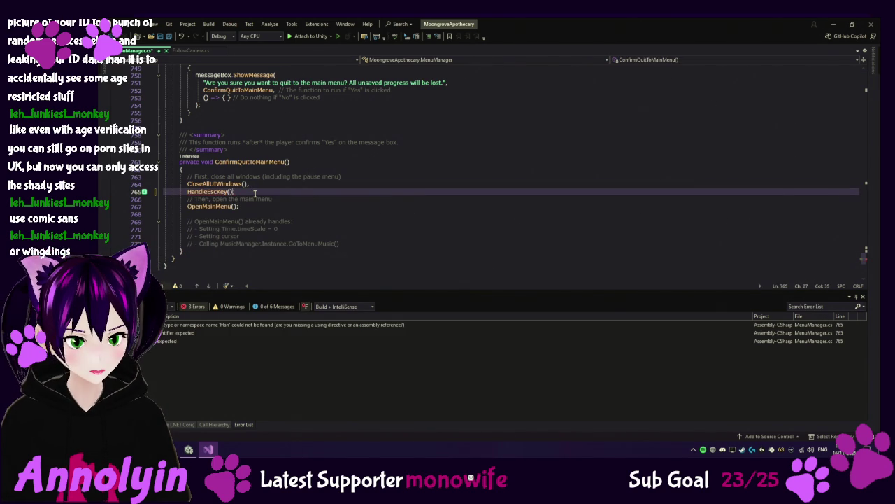
key("Tab")
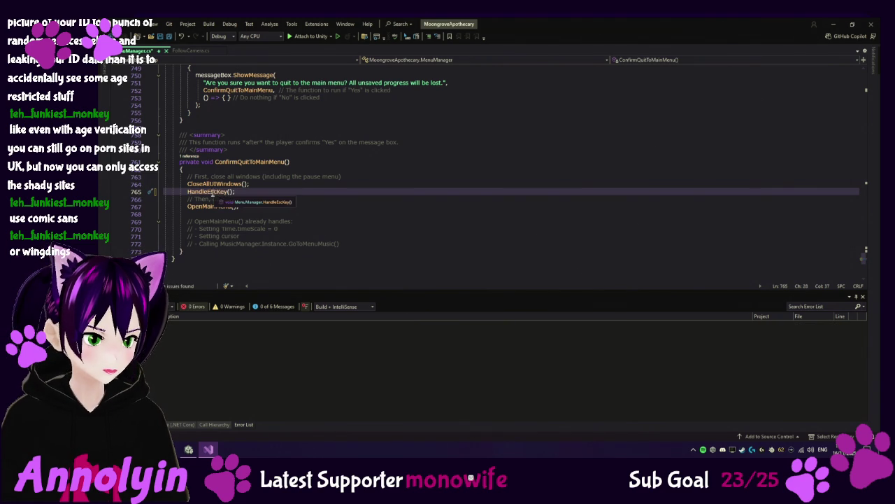
right_click(211, 195)
left_click(246, 248)
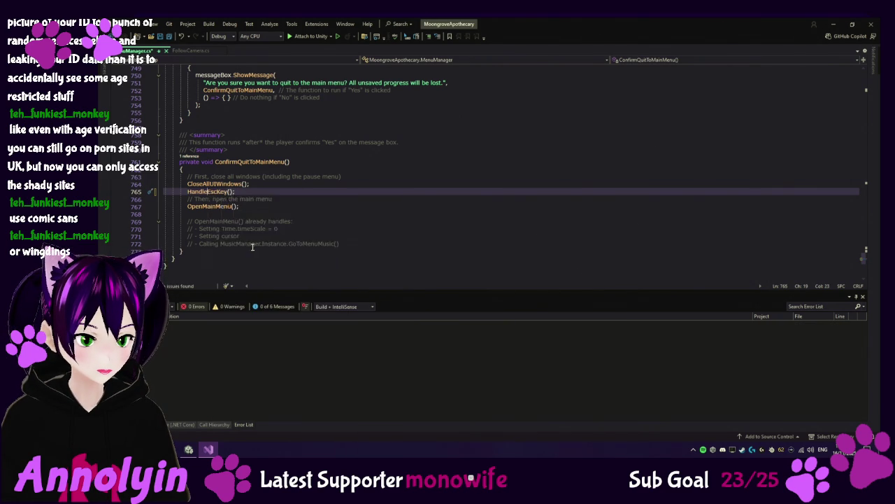
scroll(377, 182, "down", 7)
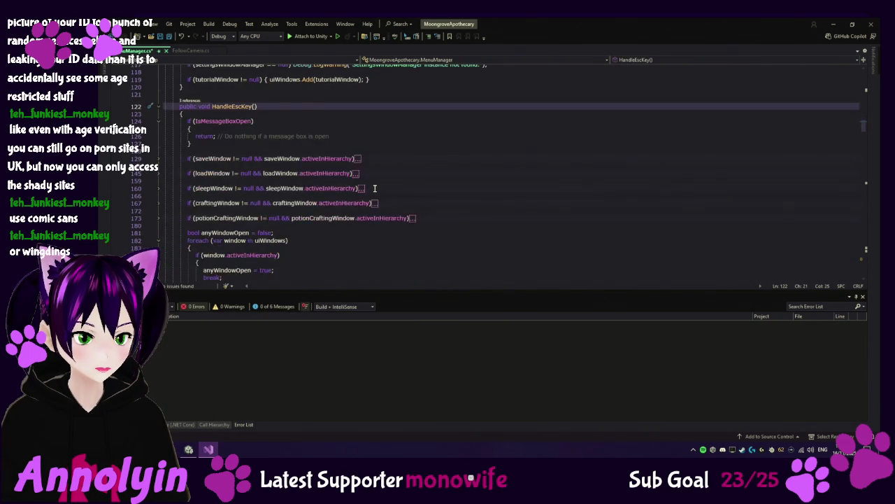
scroll(380, 186, "down", 10)
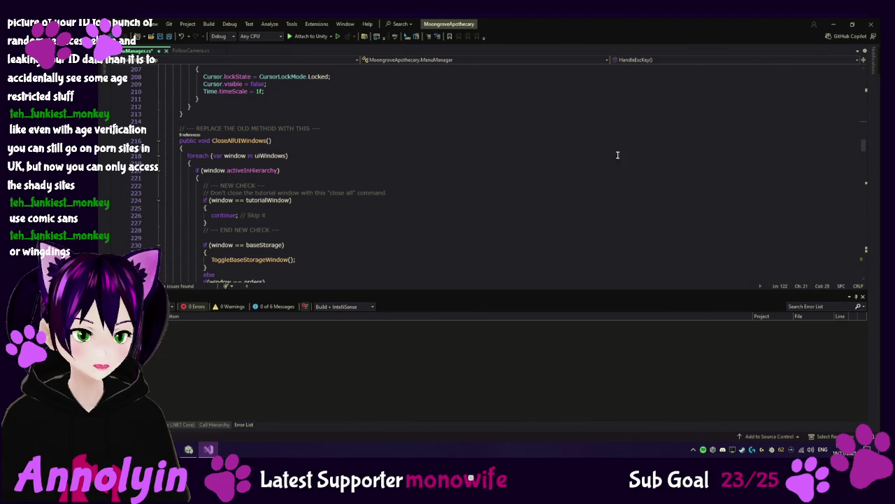
List all usages of CloseAllUIWindows and jump to its call on line 447.
left_click(190, 135)
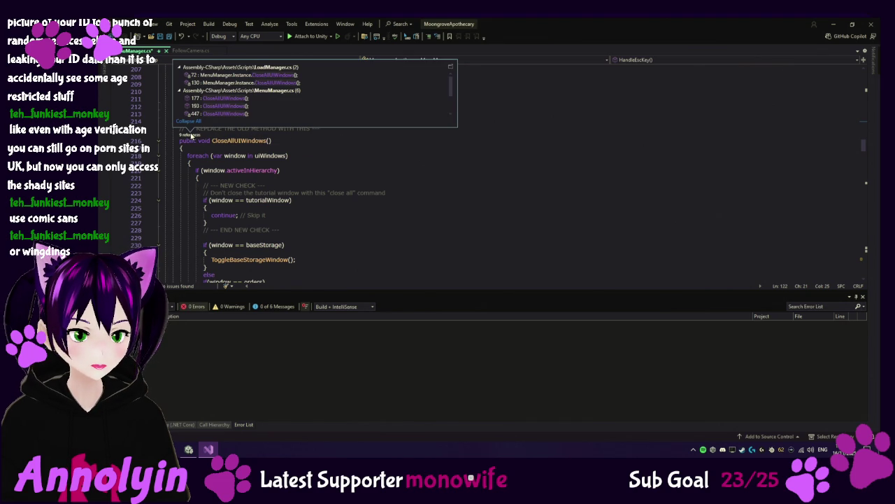
double_click(228, 112)
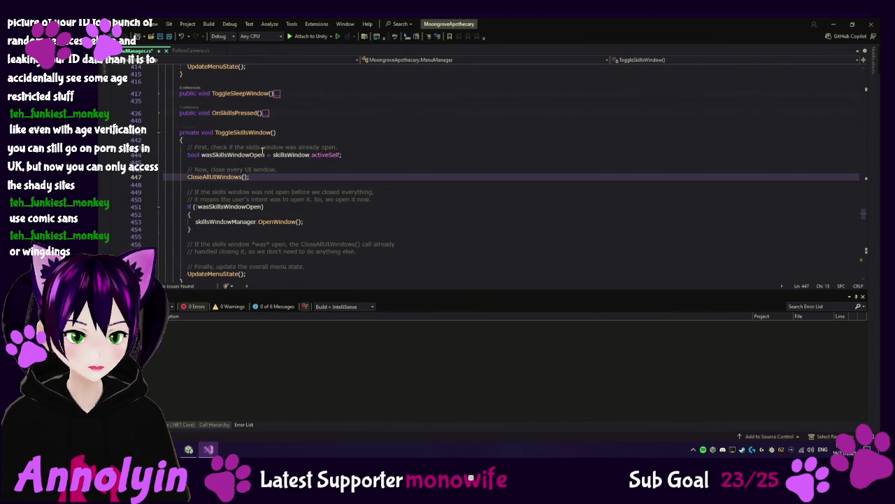
scroll(262, 150, "down", 15)
scroll(322, 210, "down", 9)
scroll(287, 178, "up", 7)
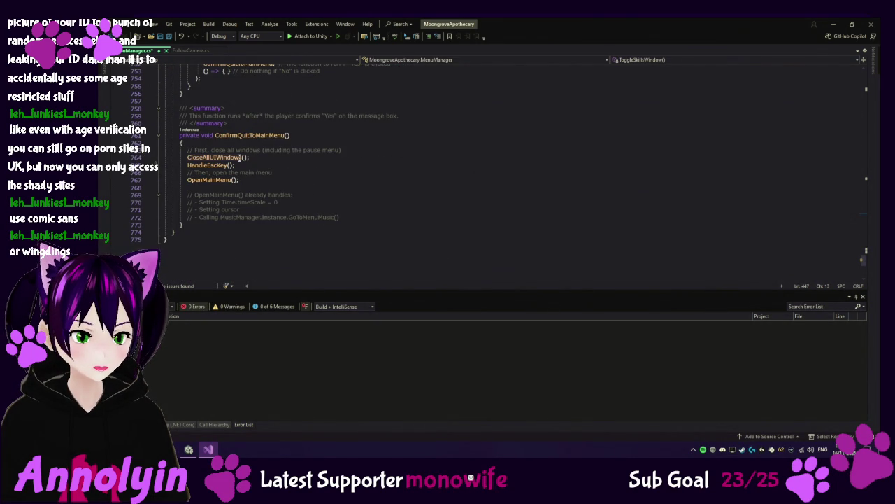
Comment out the CloseAllUIWindows() call with //, save MenuManager.cs, and return to Unity.
left_click(189, 157)
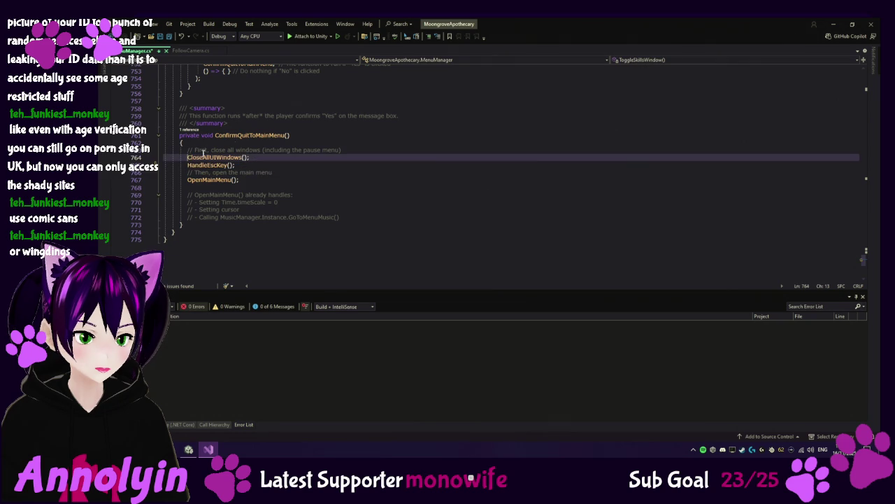
type("//")
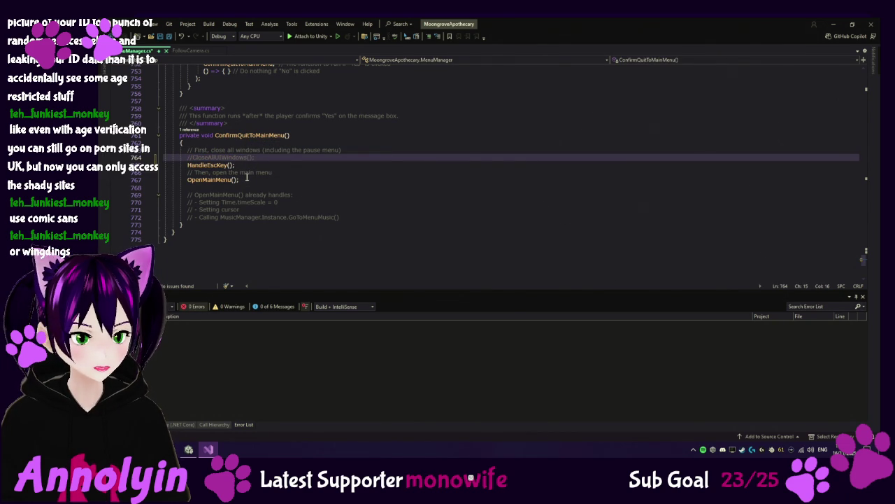
key("ctrl+s")
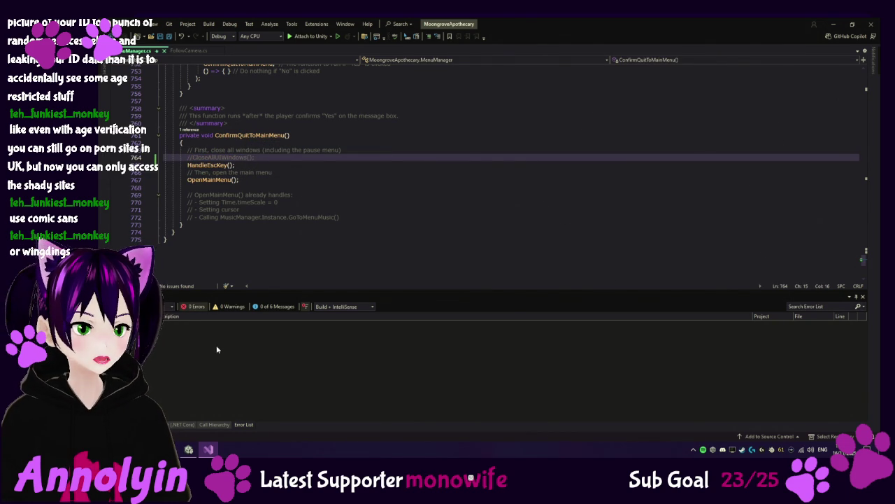
left_click(187, 449)
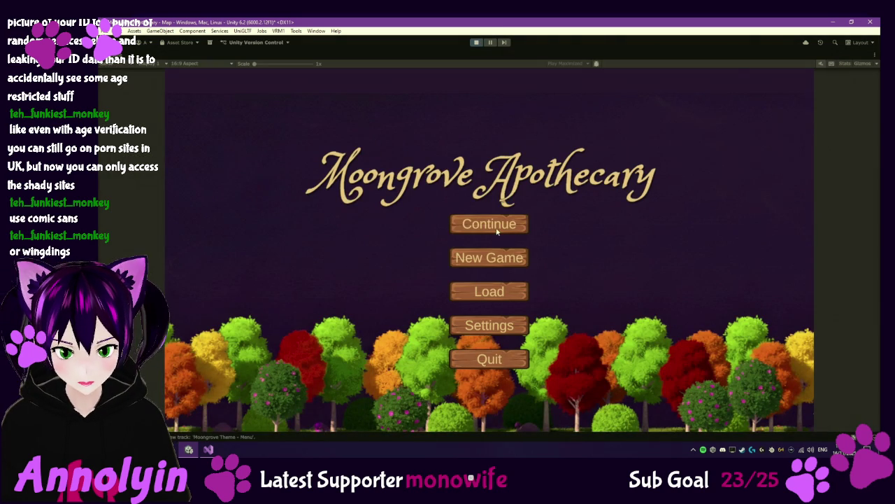
Continue the saved game, walk out of the tent, then quit to the main menu.
left_click(493, 224)
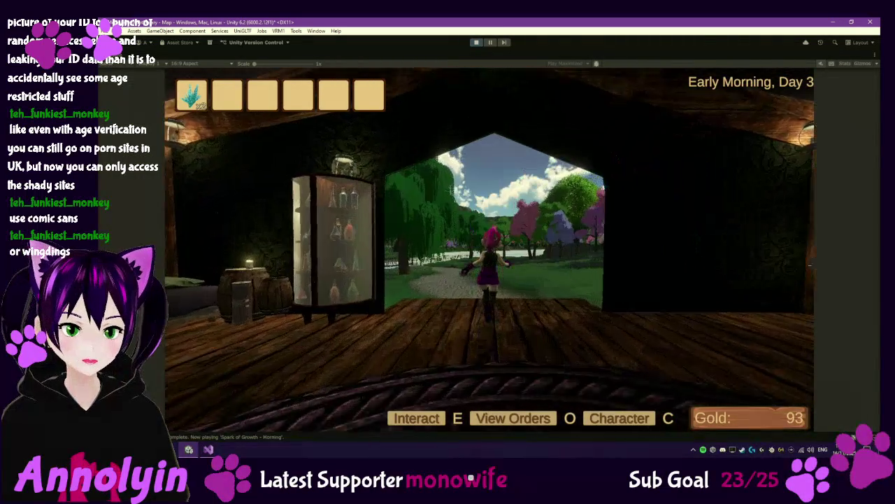
key("w")
key("Escape")
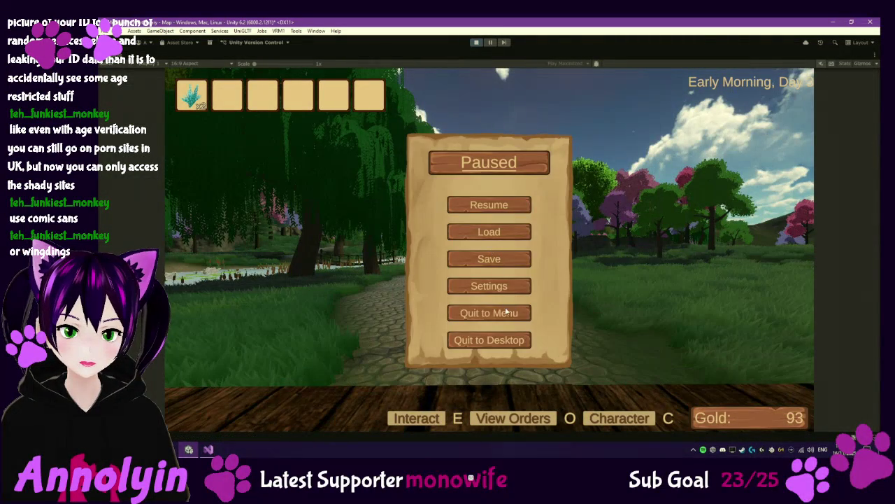
left_click(498, 314)
left_click(464, 305)
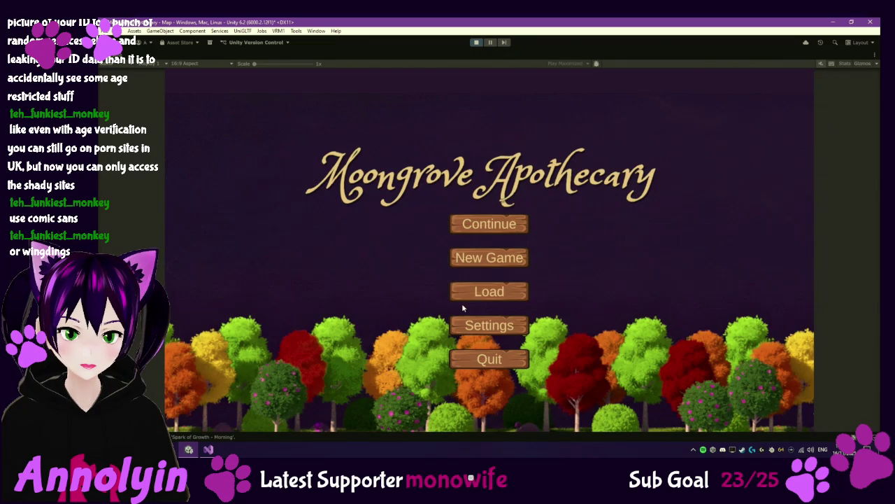
Start a new game with tutorials turned off, then stop and restart play mode.
left_click(489, 256)
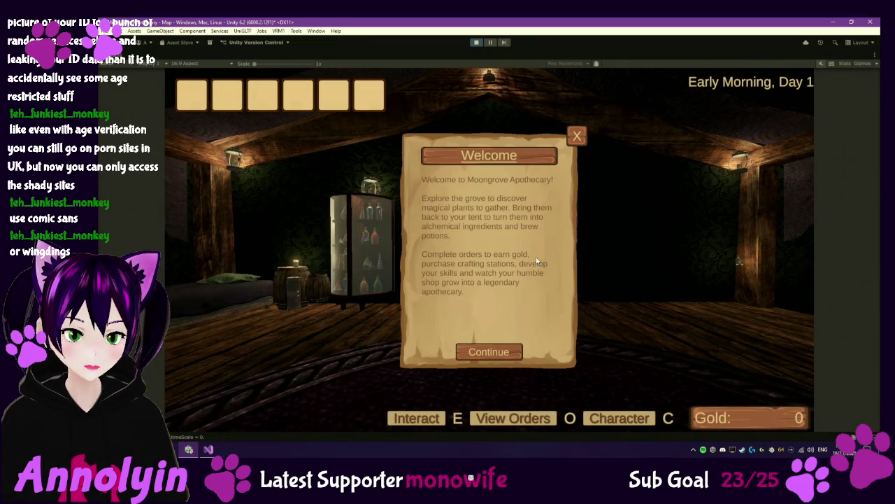
left_click(577, 138)
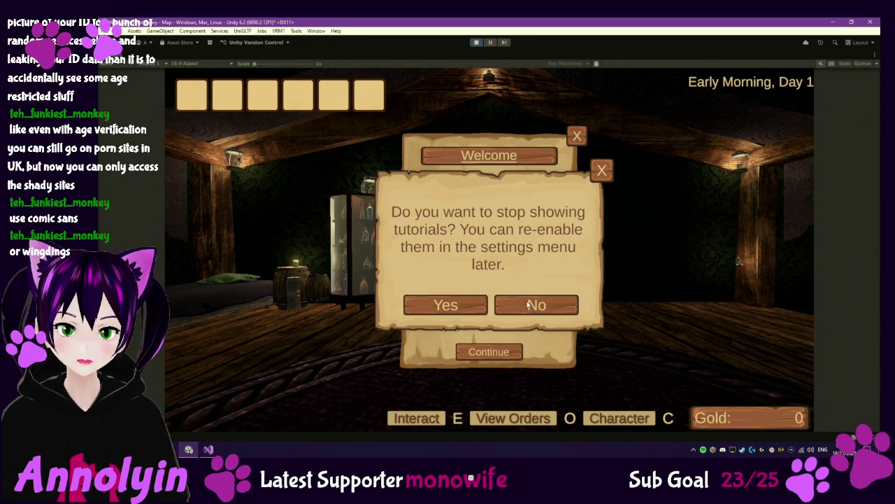
left_click(459, 306)
key("Escape")
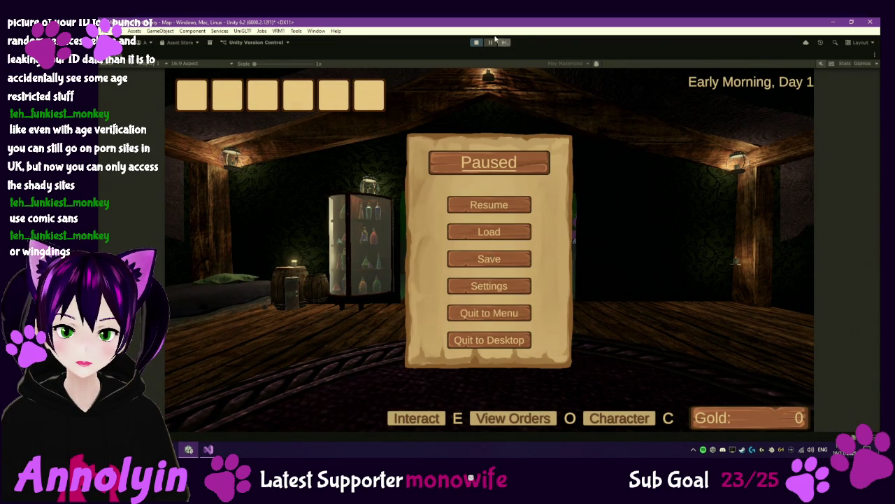
left_click(476, 42)
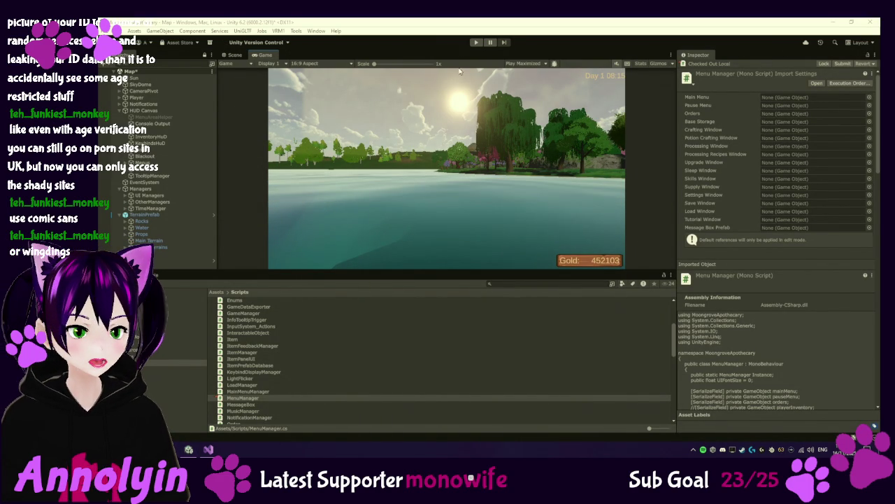
left_click(476, 43)
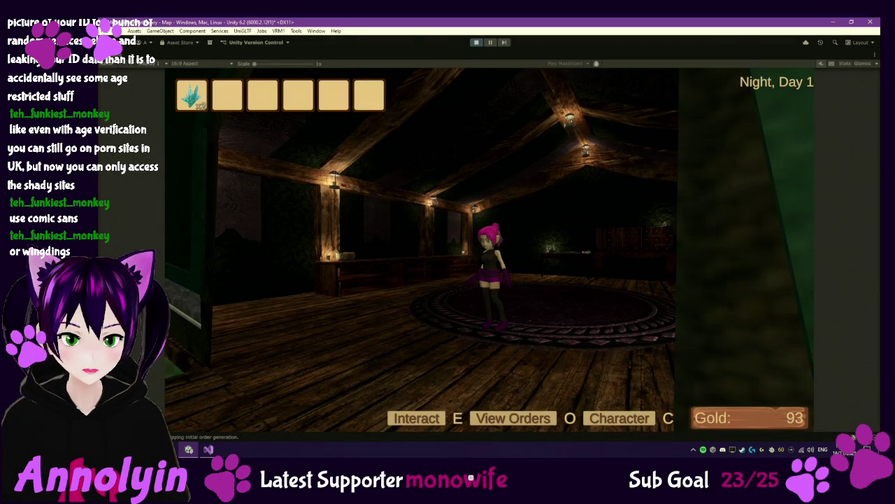
Check the Character panel in the loaded game, then quit to the main menu.
key("c")
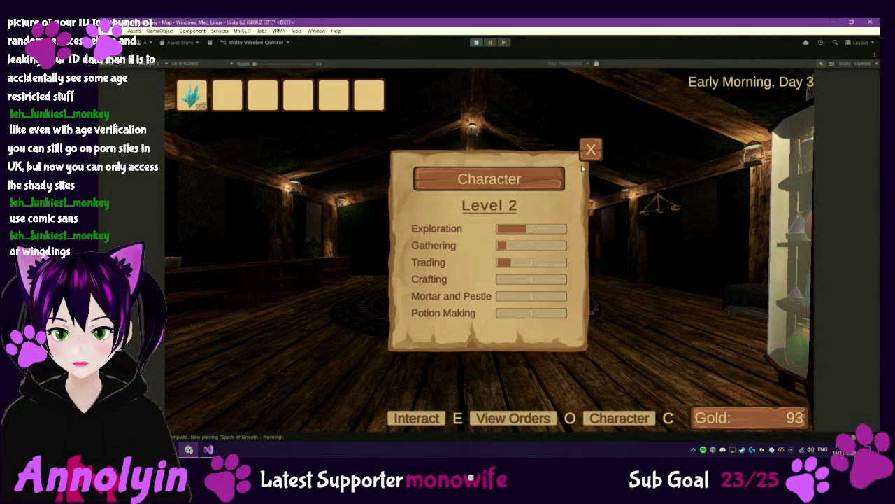
left_click(591, 149)
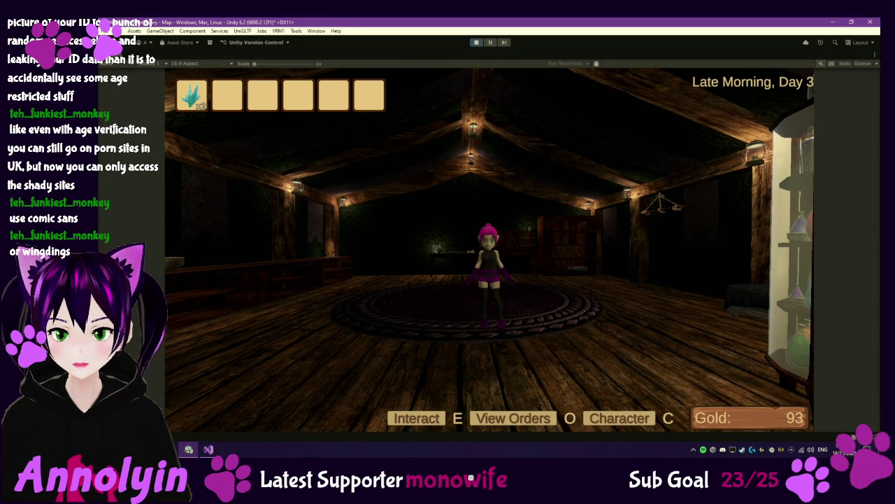
key("Escape")
left_click(499, 314)
left_click(462, 303)
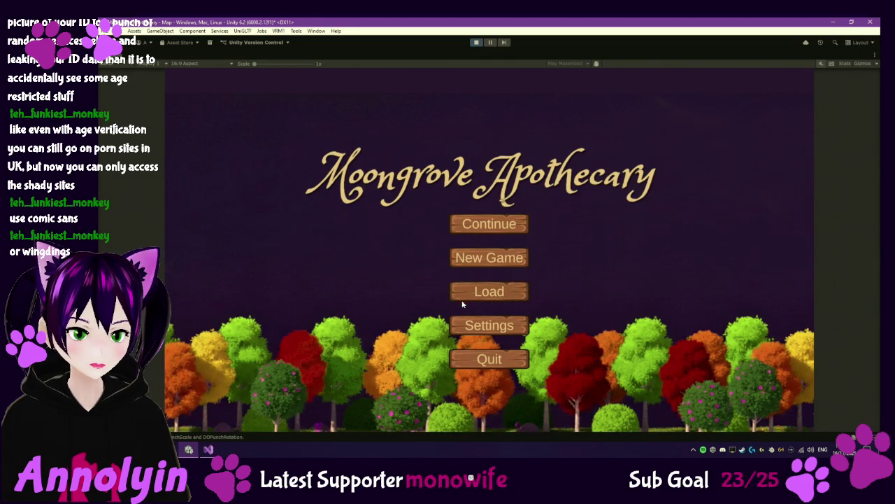
Start a new game without tutorials, check the Character panel, and exit play mode with Ctrl+P.
left_click(493, 257)
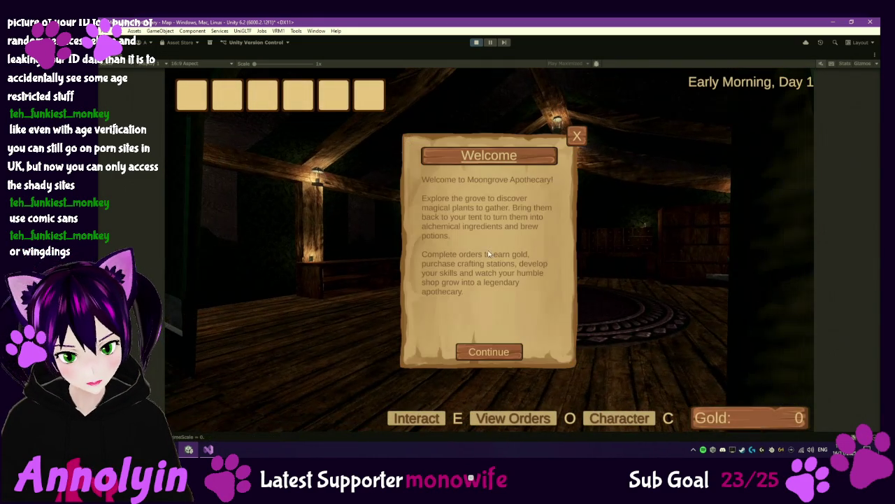
left_click(577, 136)
left_click(463, 305)
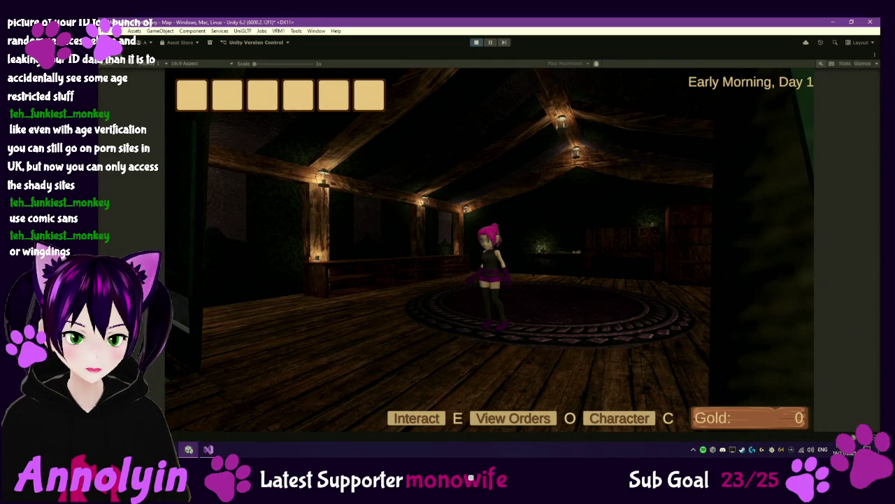
key("c")
mouse_move(571, 279)
left_click(591, 148)
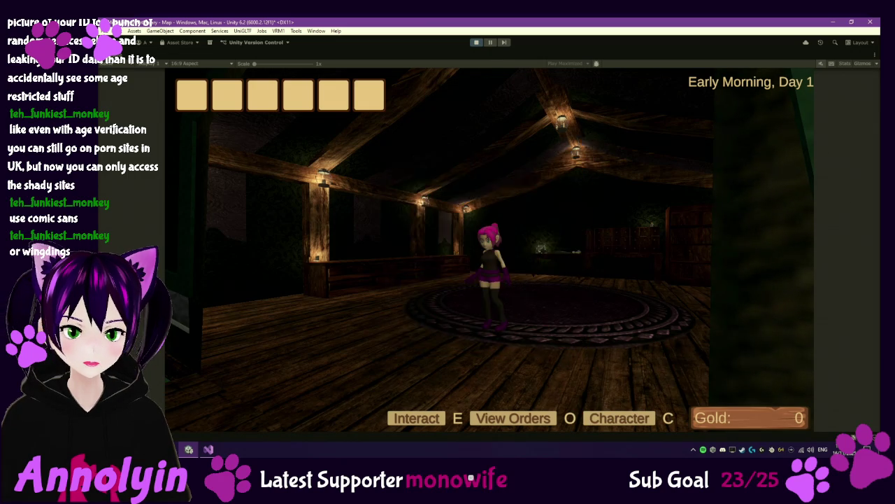
key("Escape")
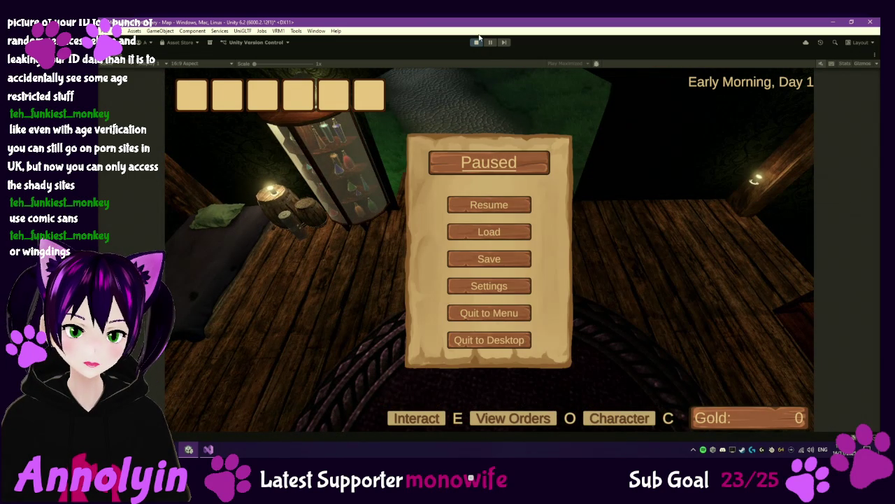
key("ctrl+p")
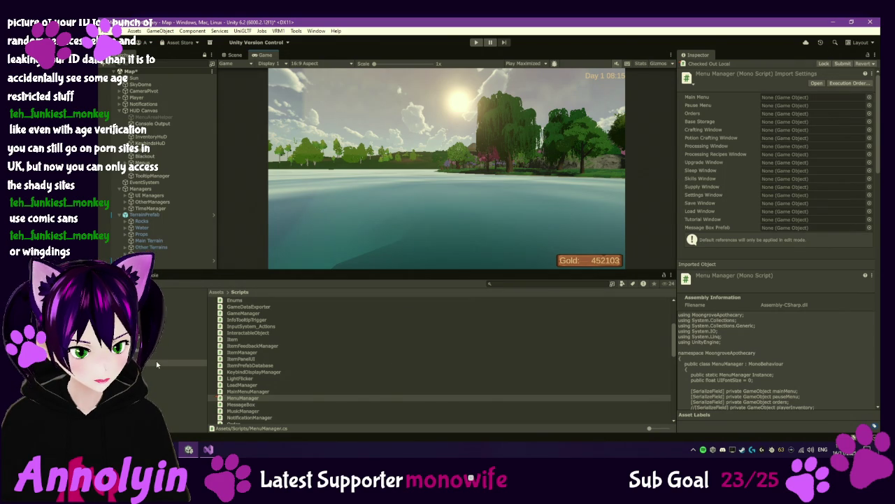
Open Assets/Resources/Saves, view NewGameData's JSON, and show the file in File Explorer.
scroll(304, 378, "down", 2)
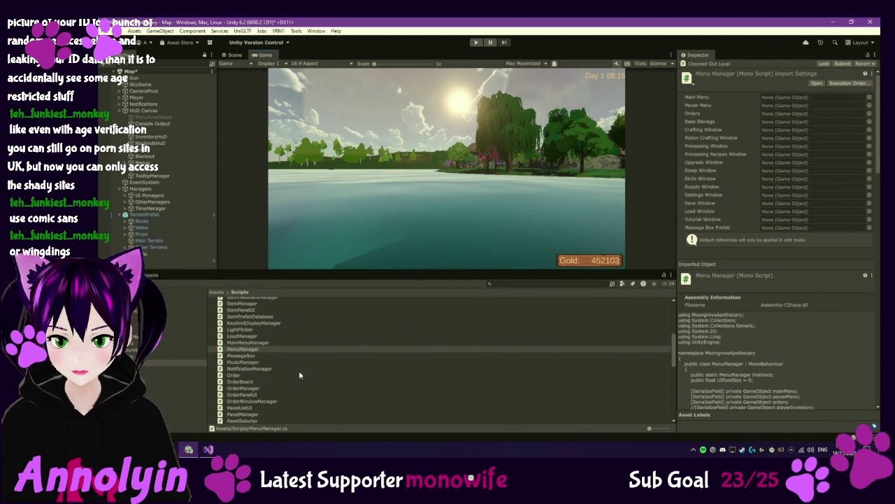
scroll(276, 371, "down", 2)
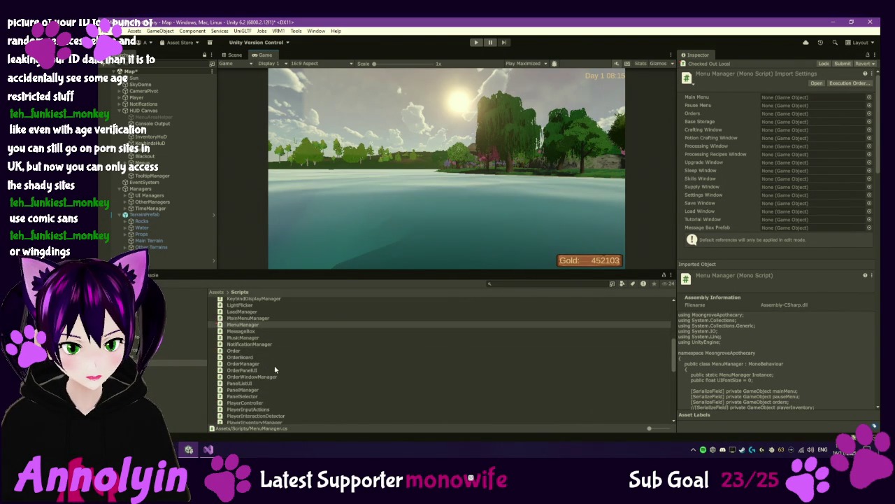
scroll(275, 370, "down", 1)
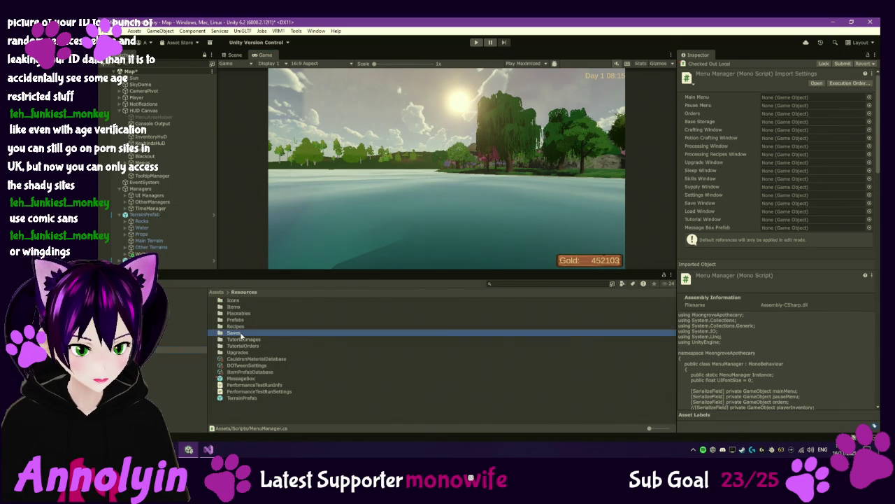
double_click(256, 298)
left_click(256, 300)
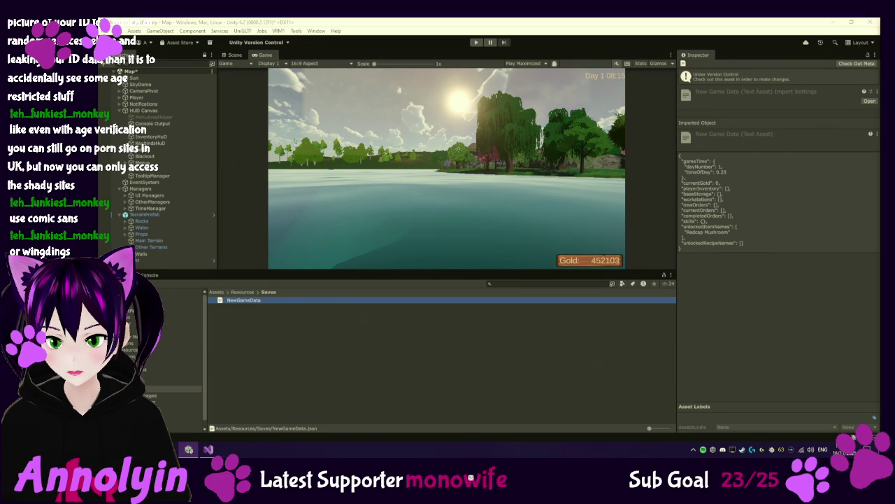
right_click(280, 302)
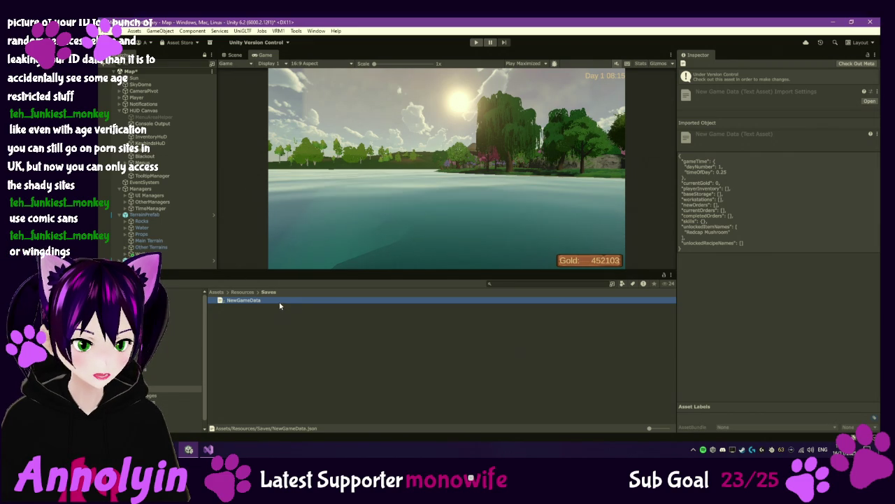
left_click(334, 93)
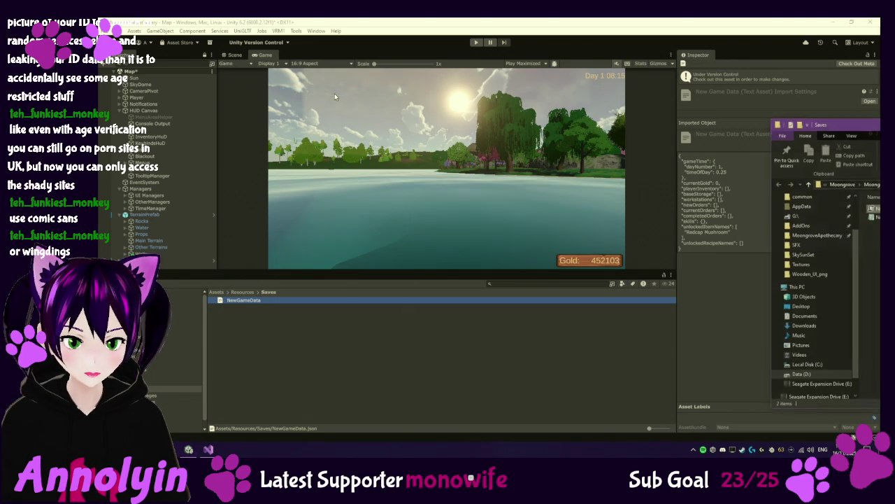
Centre the Resources Saves window and minimize Unity, Visual Studio and Chrome to reveal the desktop.
left_click_drag(878, 123, 628, 135)
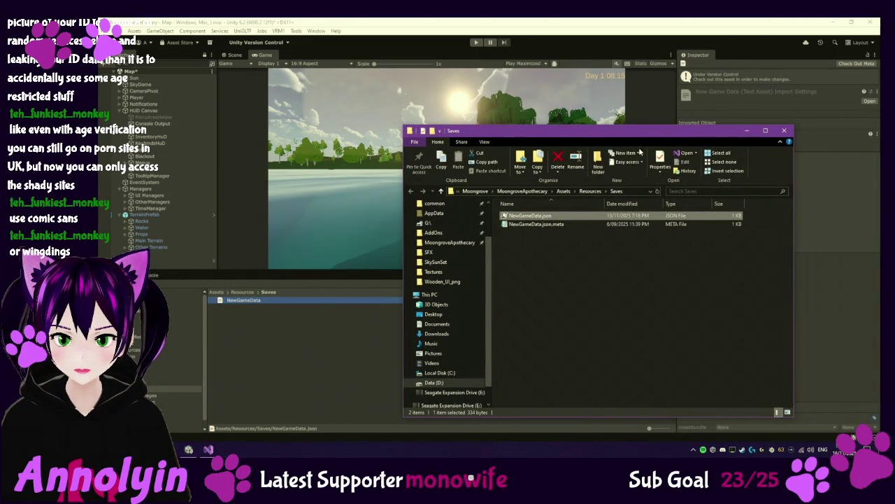
left_click(832, 22)
left_click(833, 22)
left_click(832, 21)
left_click(830, 22)
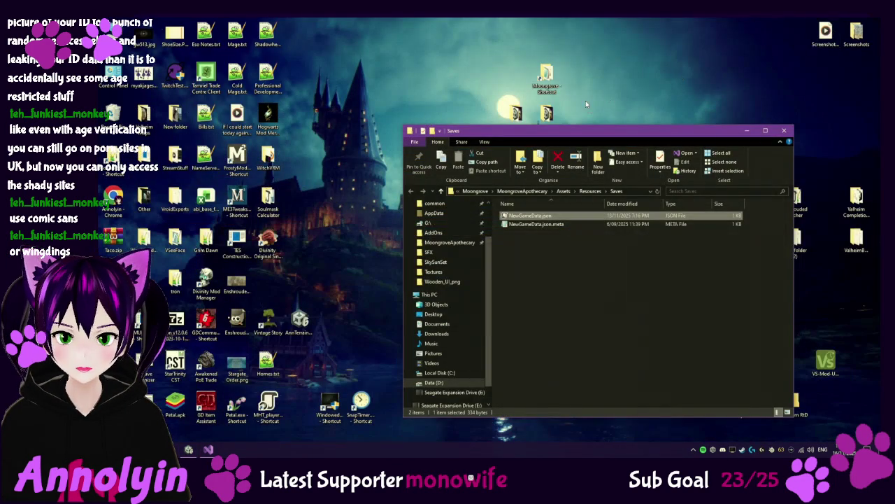
Open the Moongrove > MoongroveApothecary > Saves folder holding the slot save files.
double_click(546, 77)
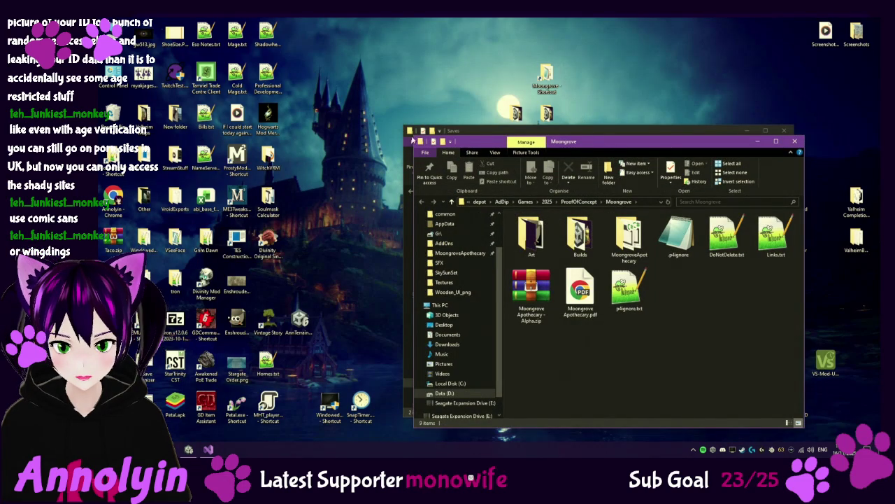
double_click(629, 236)
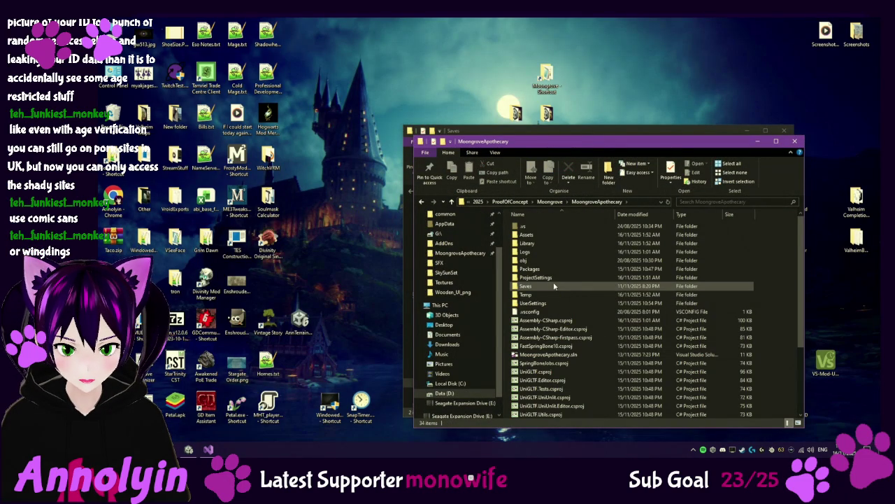
left_click(554, 287)
key("alt+Left")
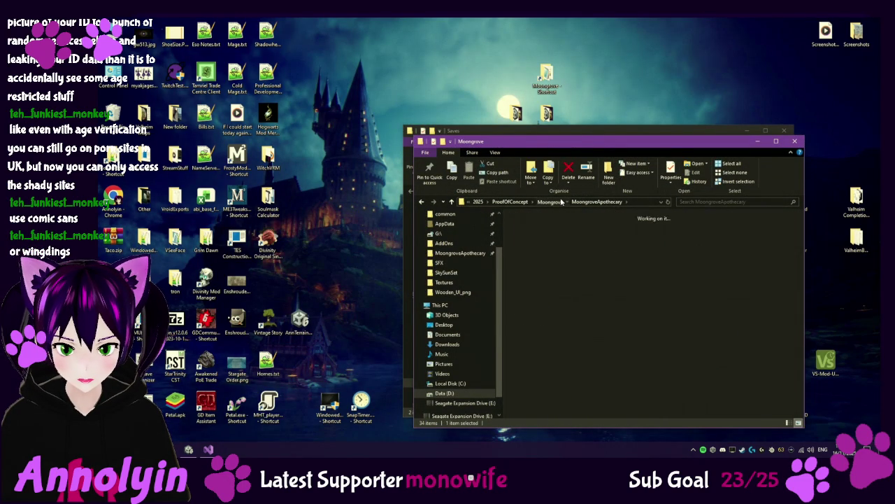
double_click(629, 242)
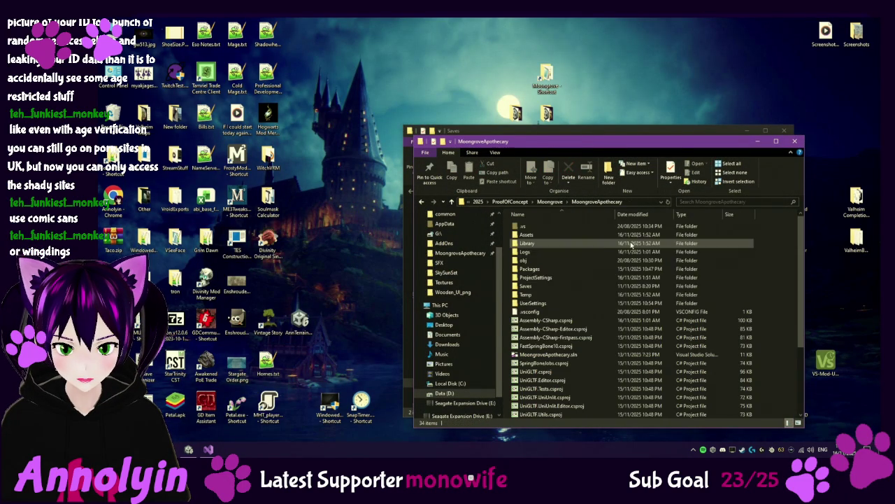
double_click(552, 286)
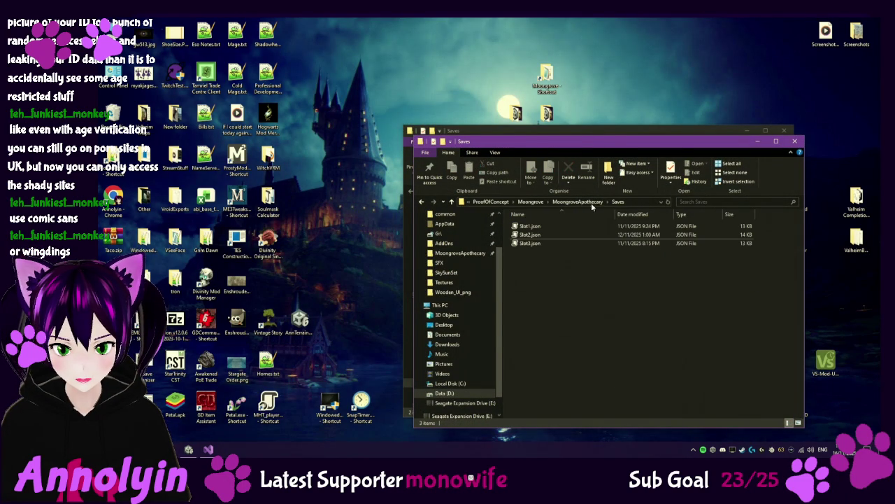
Place the two Saves windows side by side and open Slot3.json in Visual Studio.
mouse_move(611, 147)
left_mouse_down()
mouse_move(429, 96)
mouse_move(357, 96)
left_mouse_up()
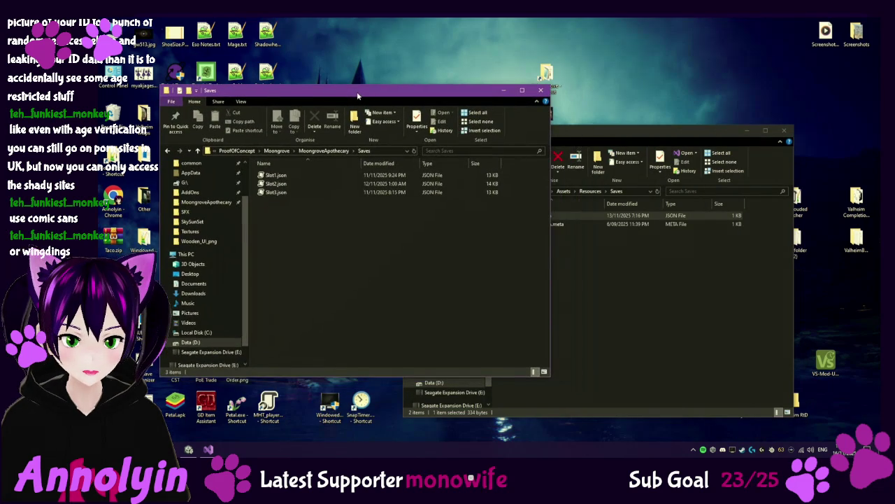
left_click(632, 280)
mouse_move(572, 135)
left_mouse_down()
mouse_move(648, 158)
mouse_move(655, 146)
mouse_move(646, 147)
left_mouse_up()
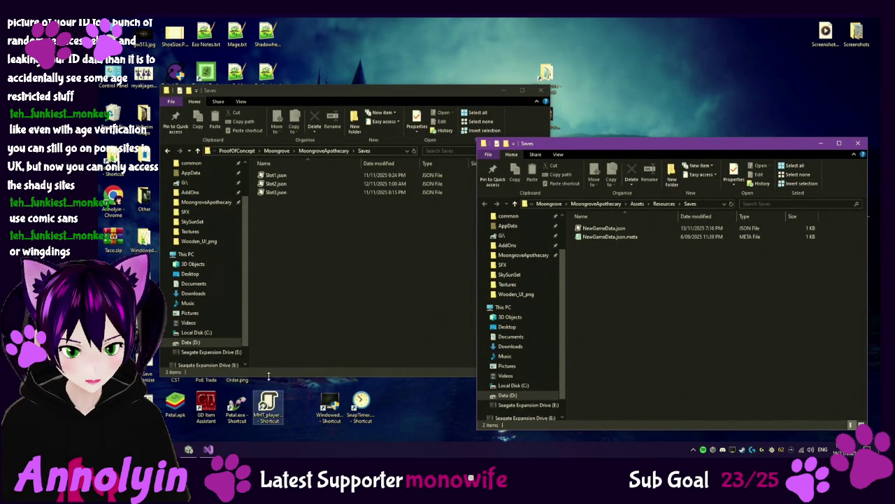
double_click(290, 195)
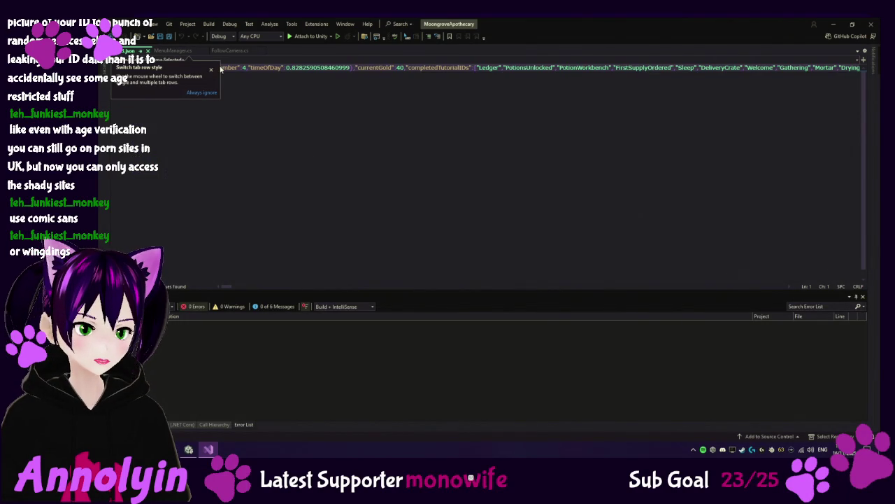
Dismiss the tab row tip, check the end of the long JSON line, and consult the wiki page.
left_click(211, 70)
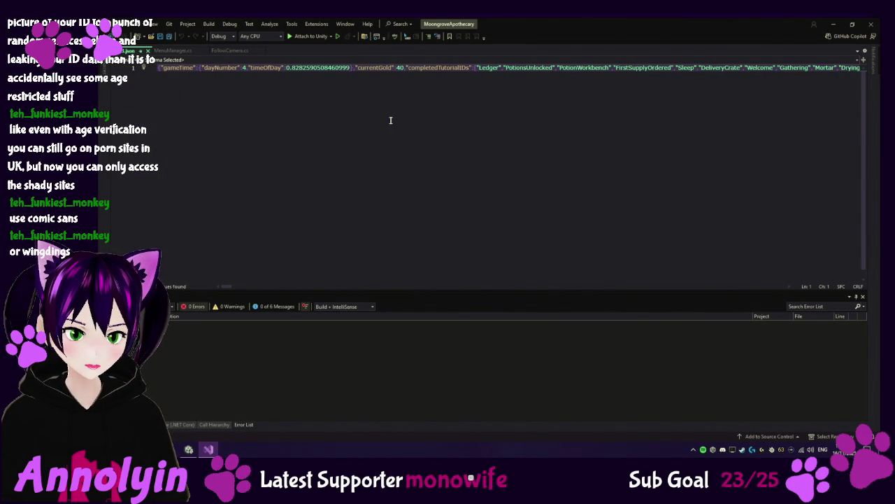
key("End")
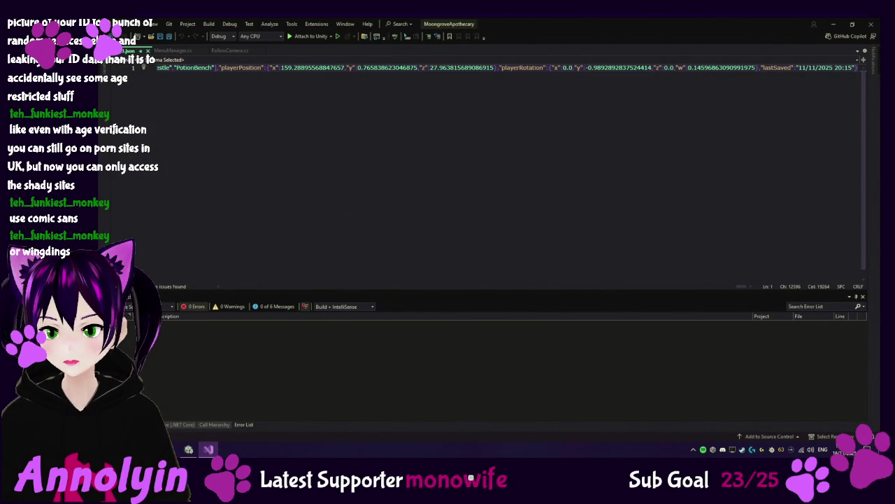
key("alt+Tab")
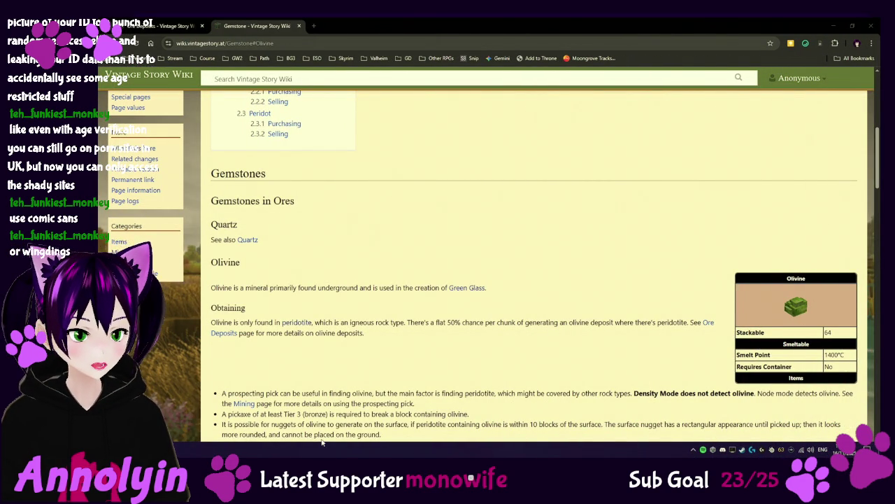
key("alt+Tab")
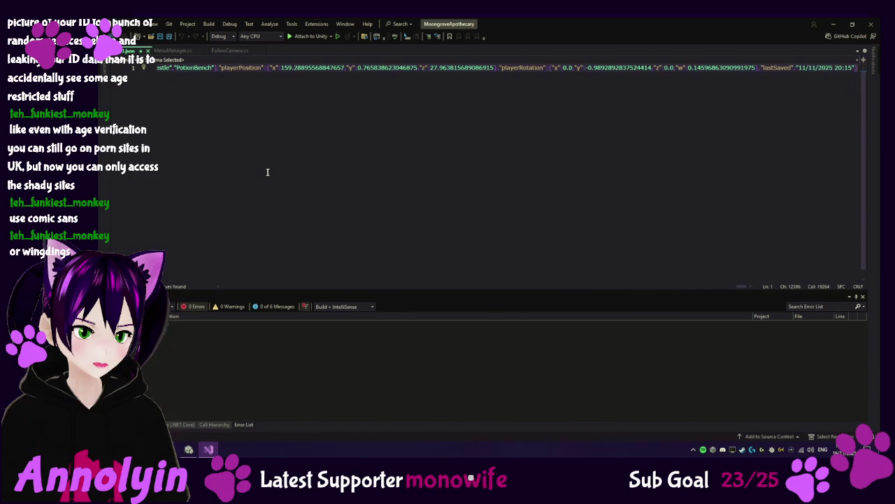
Reformat Slot3.json into indented multi-line JSON and return to the top of the file.
key("ctrl+k")
key("ctrl+d")
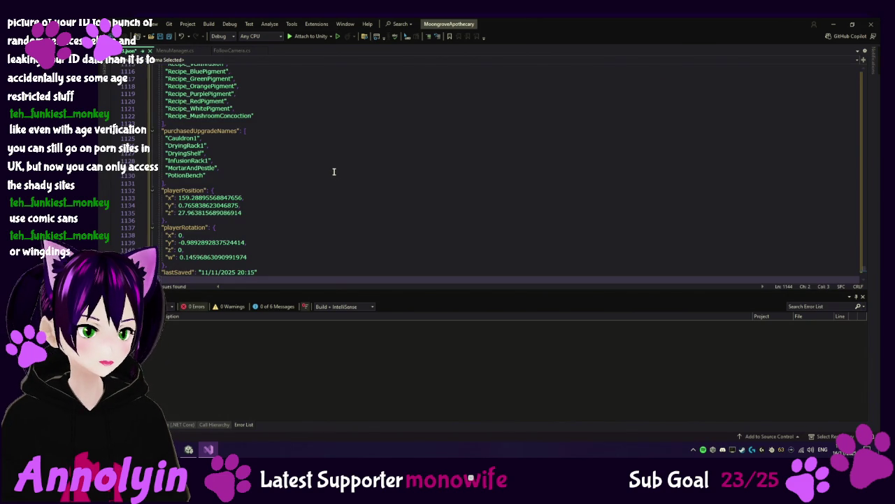
scroll(336, 170, "up", 20)
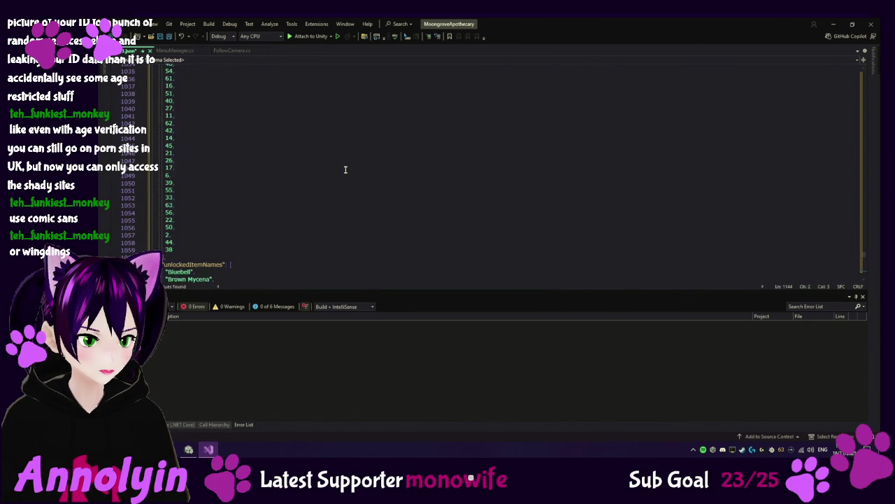
scroll(344, 169, "up", 7)
scroll(345, 169, "up", 20)
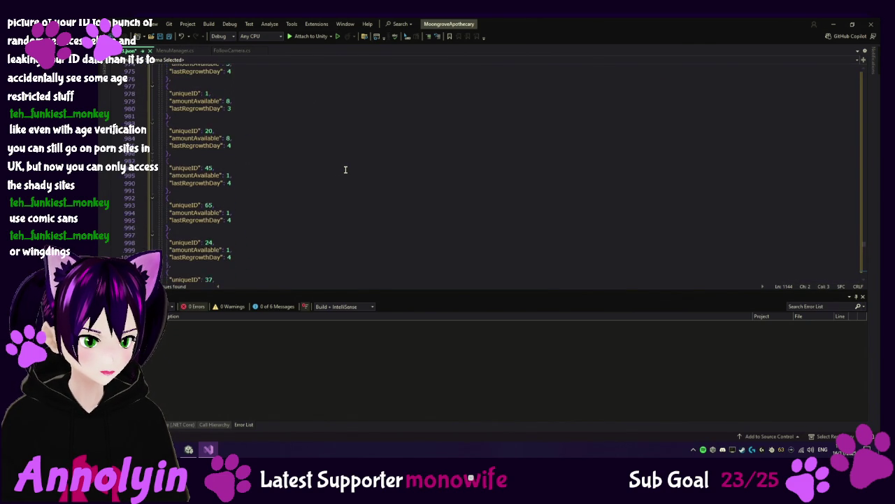
scroll(345, 170, "up", 20)
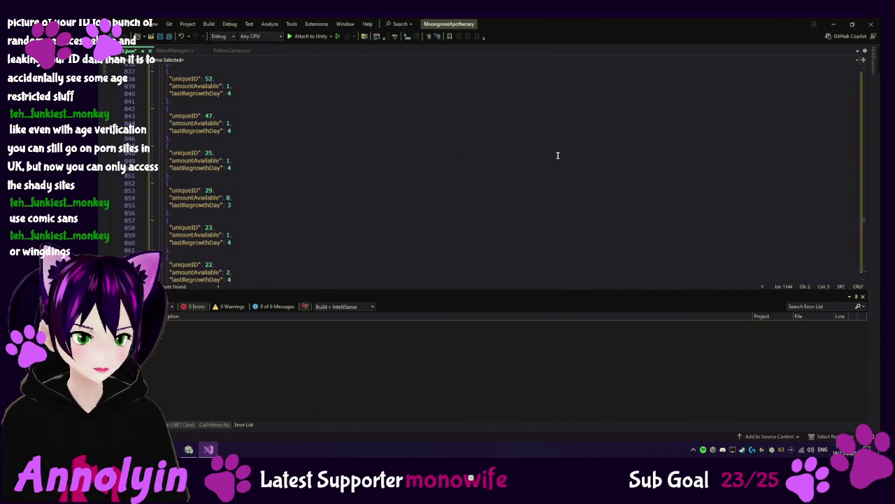
left_click_drag(865, 226, 865, 66)
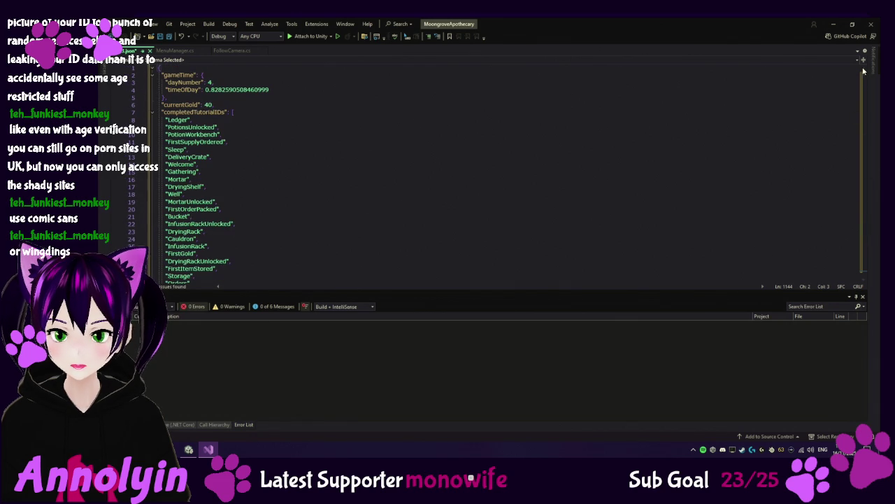
Collapse the completedTutorialIDs, playerInventory, baseStorage, newOrders, currentOrders and completedOrders arrays.
left_click(153, 112)
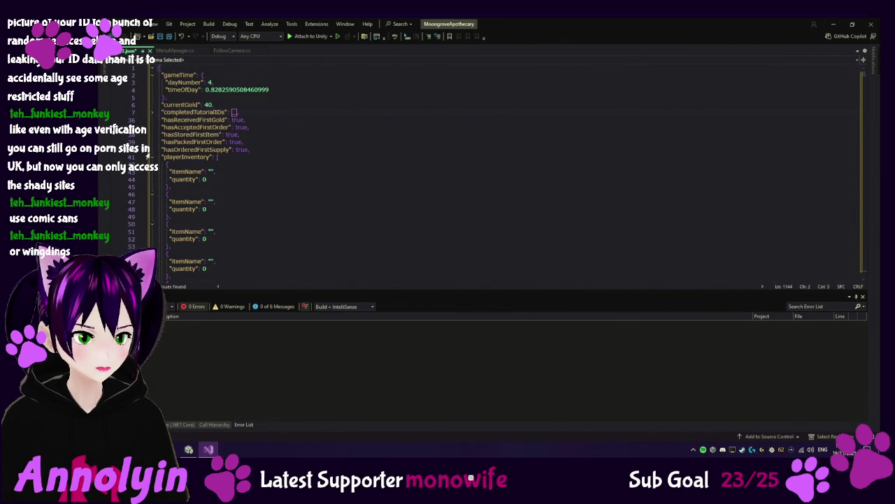
left_click(153, 158)
left_click(153, 165)
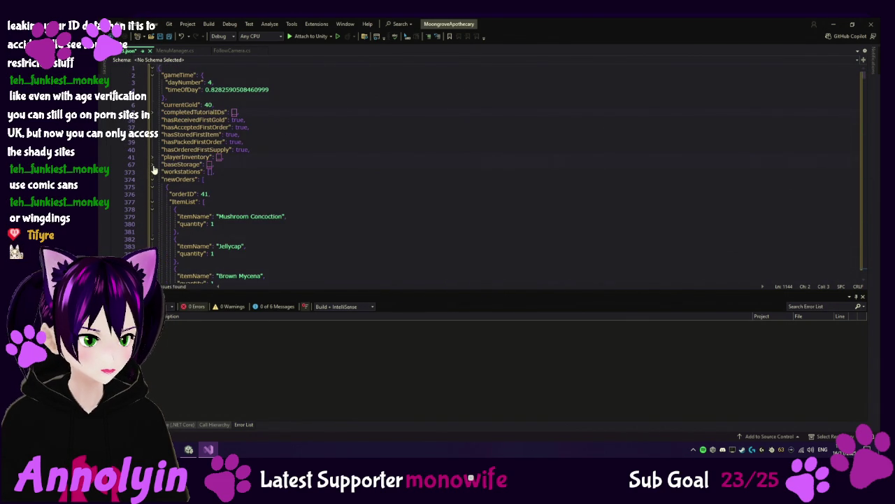
left_click(152, 179)
left_click(153, 187)
left_click(153, 194)
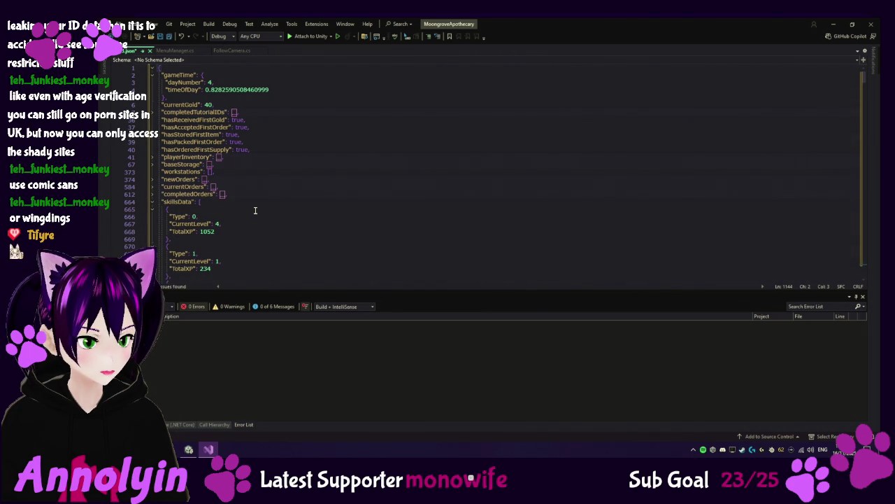
Move to the start of the skillsData entries to read them.
scroll(257, 210, "down", 8)
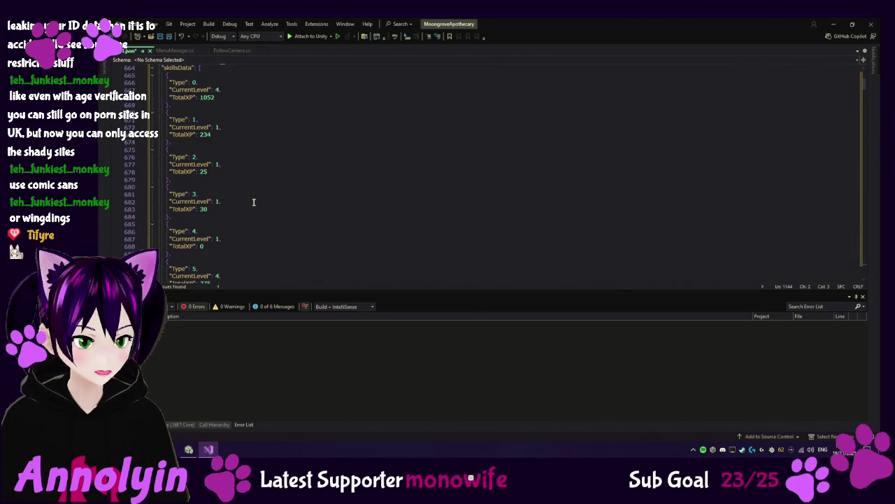
scroll(268, 199, "down", 3)
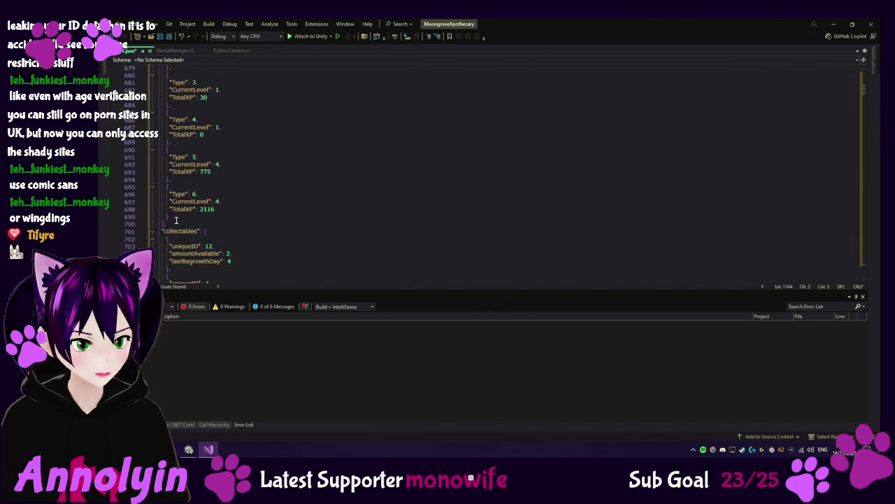
scroll(155, 151, "up", 5)
left_click(152, 146)
scroll(152, 145, "up", 2)
left_click(152, 114)
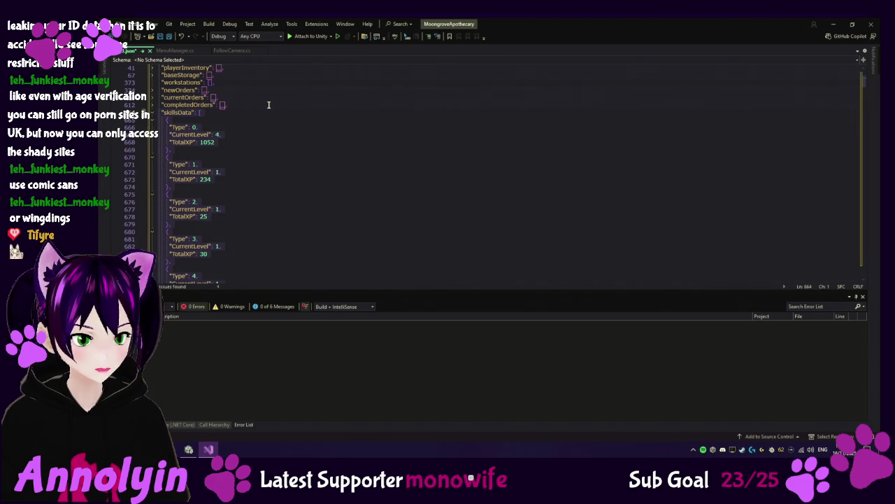
scroll(329, 145, "down", 6)
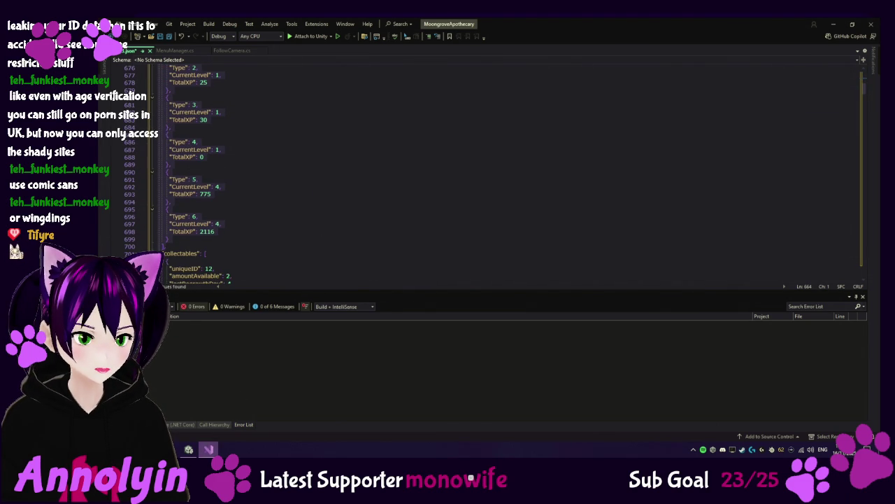
Open NewGameData.json from the Resources Saves window and dismiss the read-only notice.
mouse_move(189, 449)
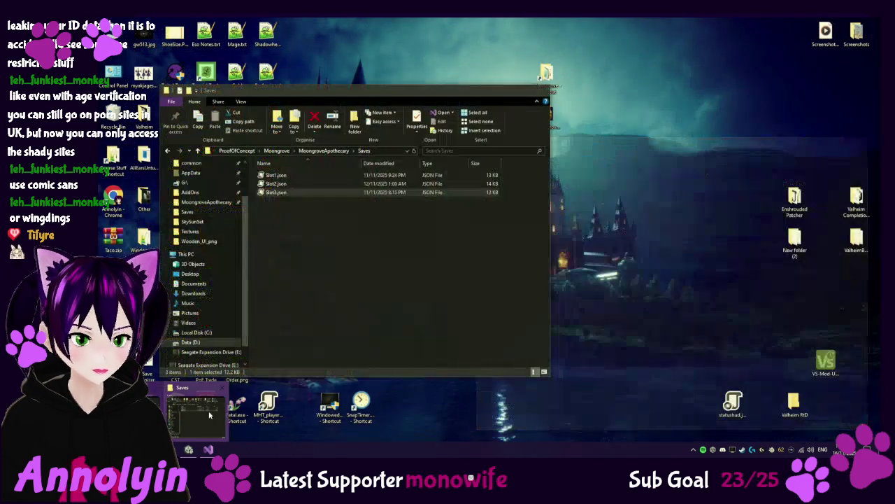
left_click(208, 414)
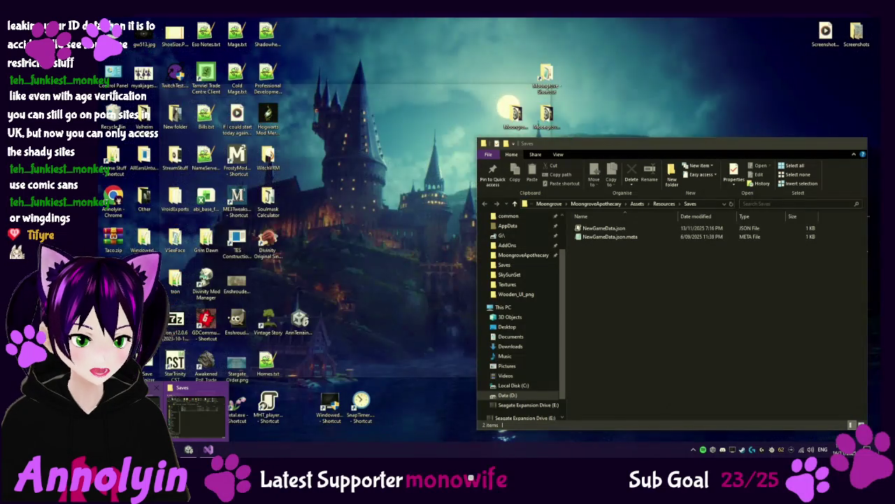
left_click(259, 414)
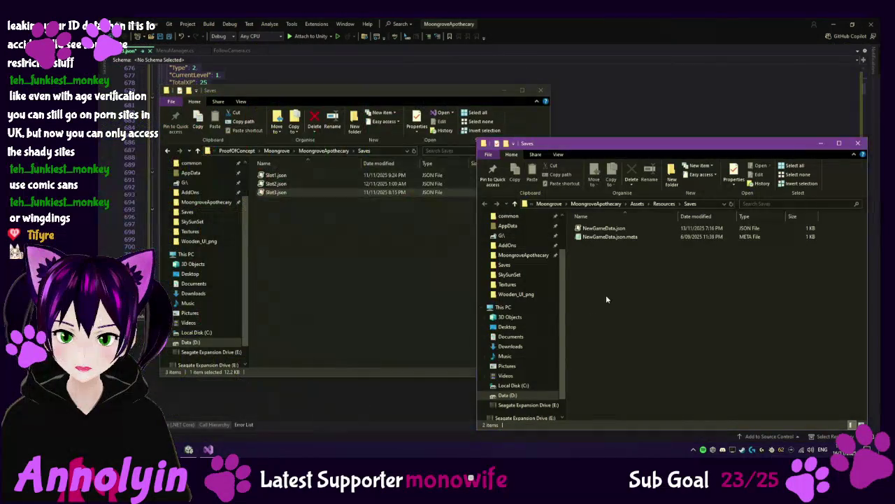
double_click(605, 228)
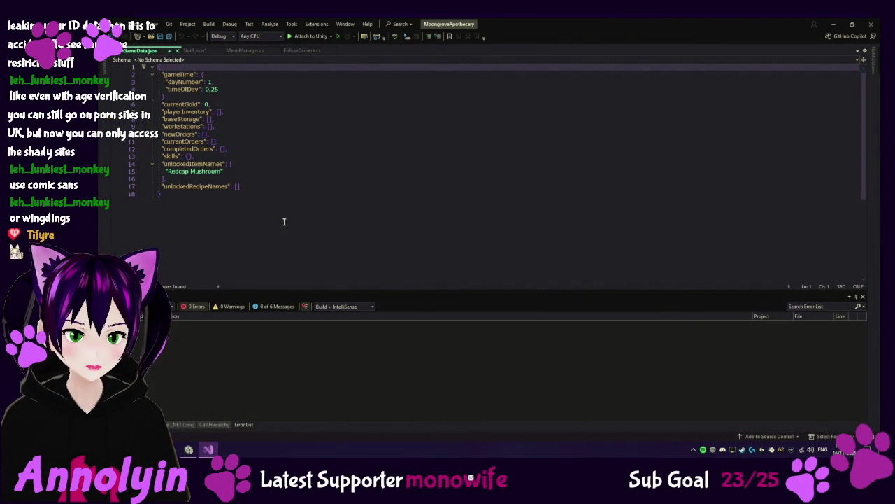
left_click(199, 156)
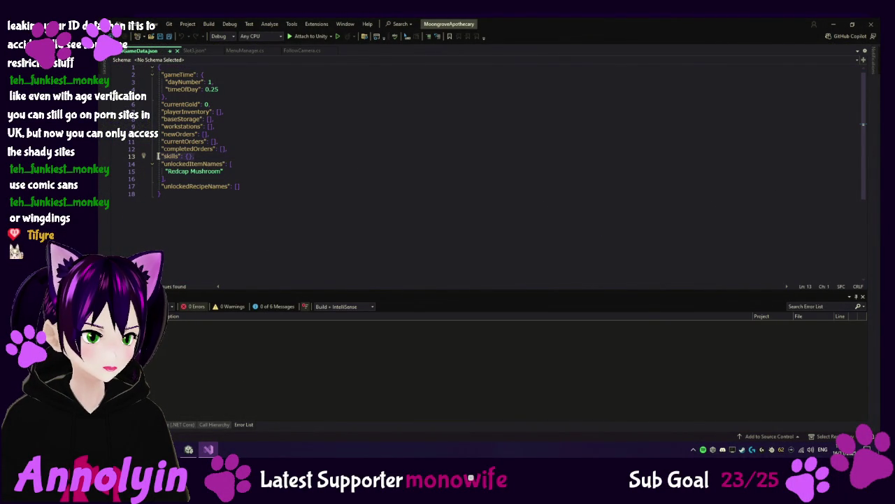
key("Return")
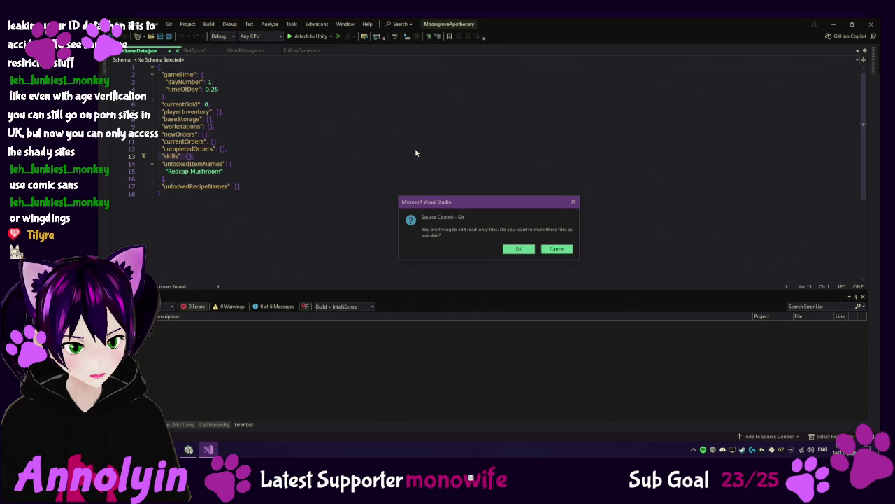
left_click(519, 249)
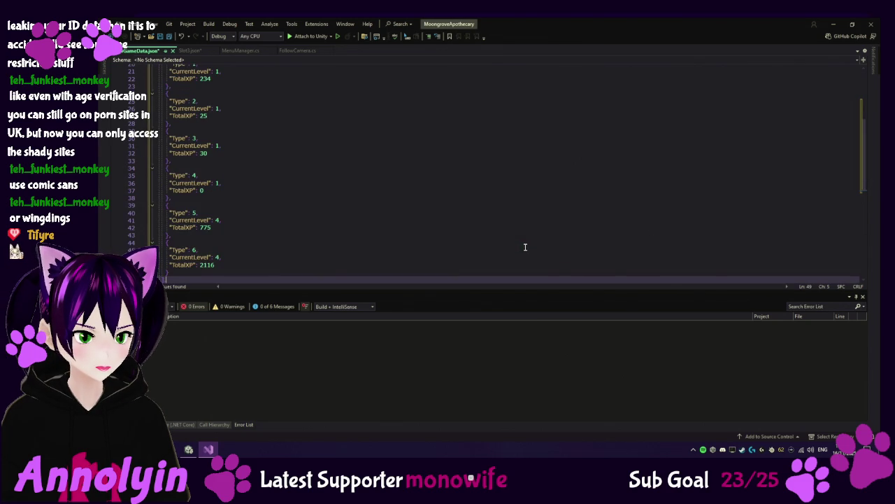
Change the first skill's CurrentLevel from 4 to 1 and TotalXP from 1052 to 0, then save.
scroll(313, 209, "up", 4)
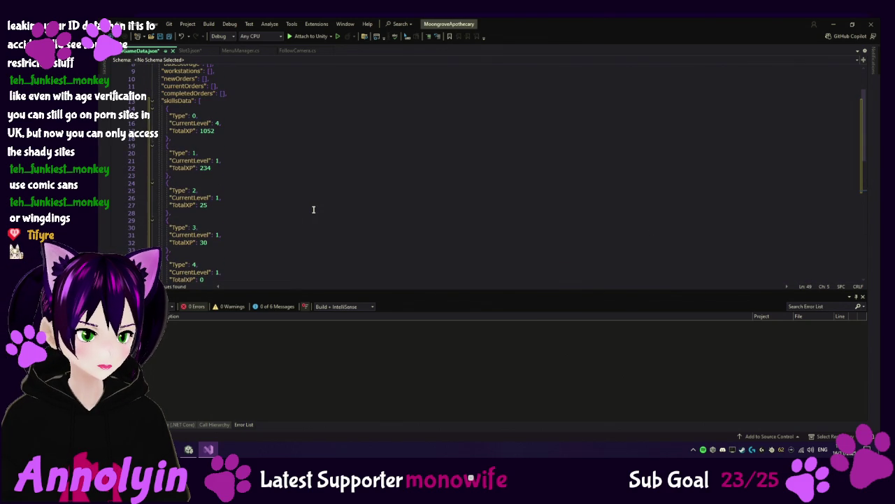
scroll(301, 160, "up", 3)
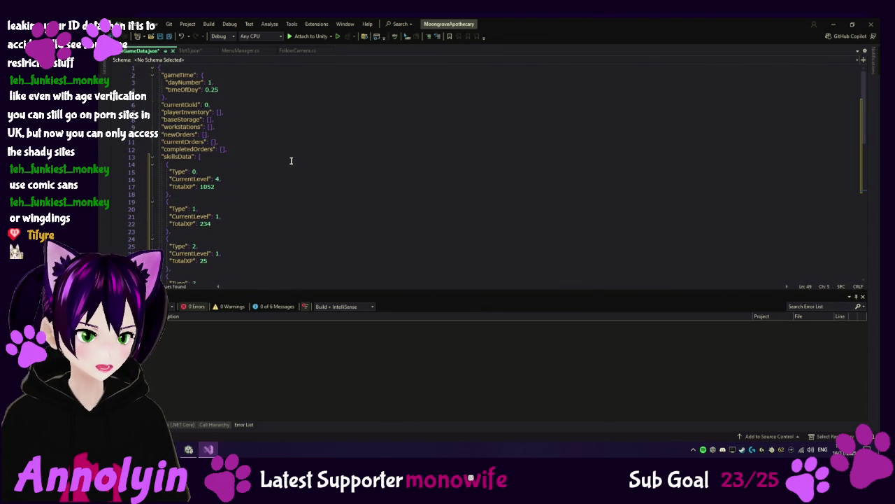
double_click(218, 178)
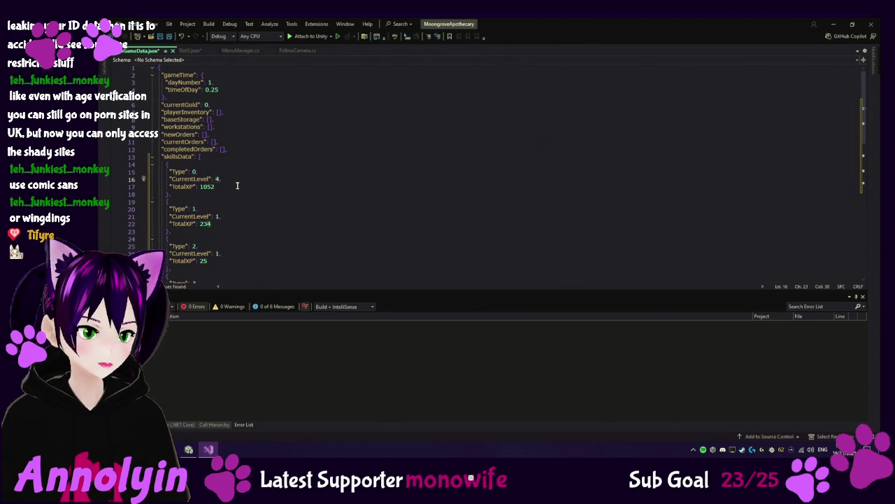
type("1")
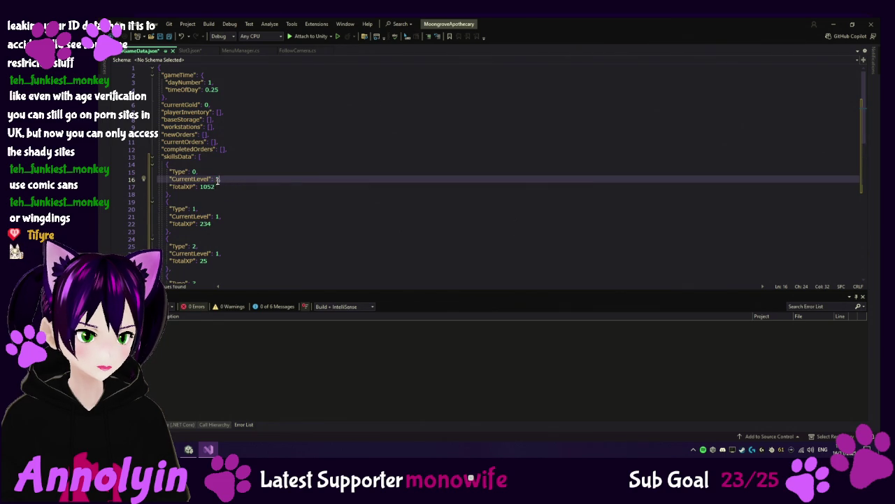
left_click_drag(215, 186, 200, 187)
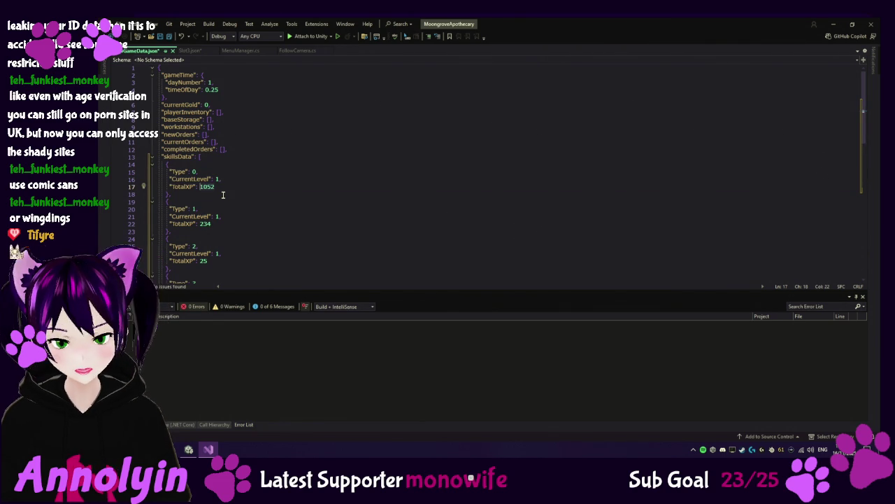
type("0")
key("ctrl+s")
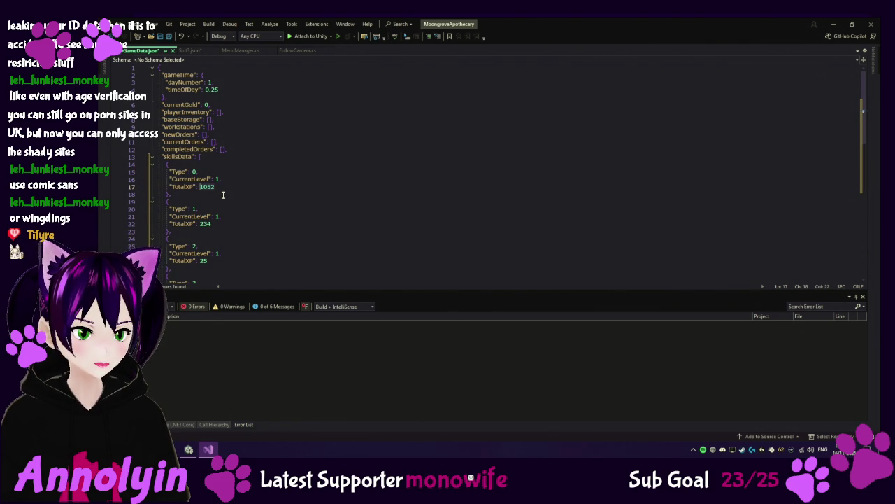
scroll(304, 205, "down", 5)
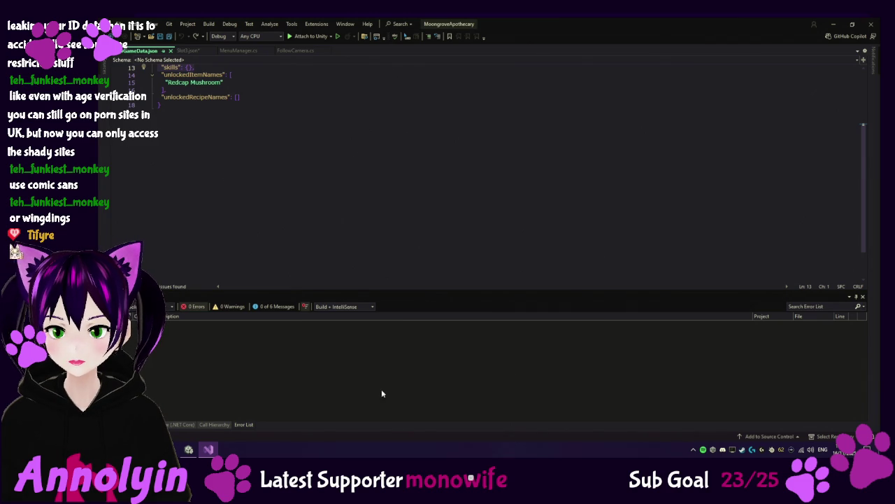
mouse_move(188, 449)
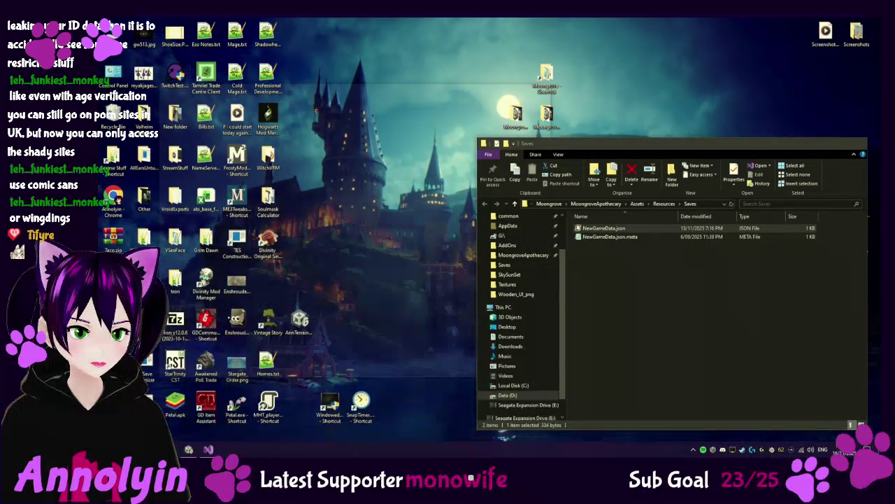
left_click(196, 416)
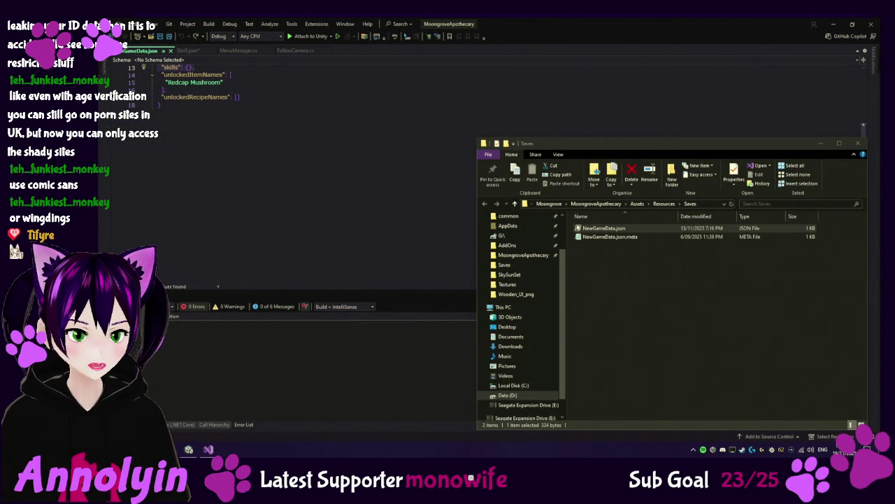
mouse_move(189, 449)
left_click(196, 416)
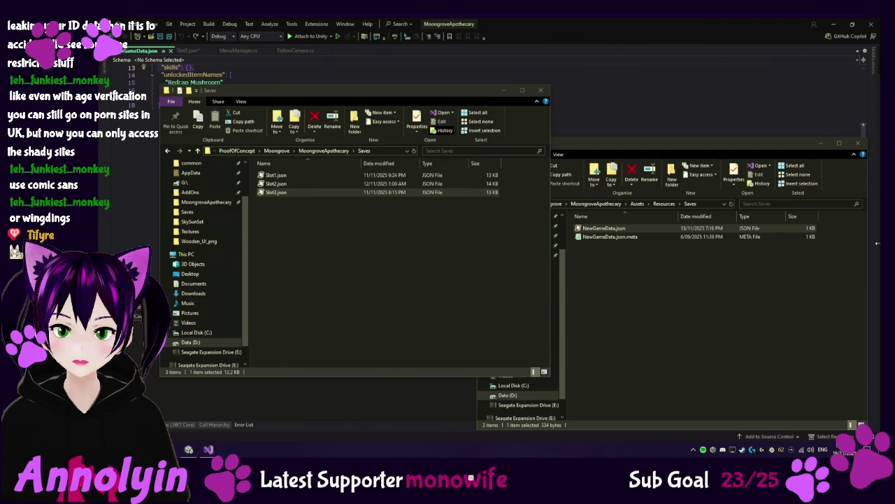
left_click(504, 90)
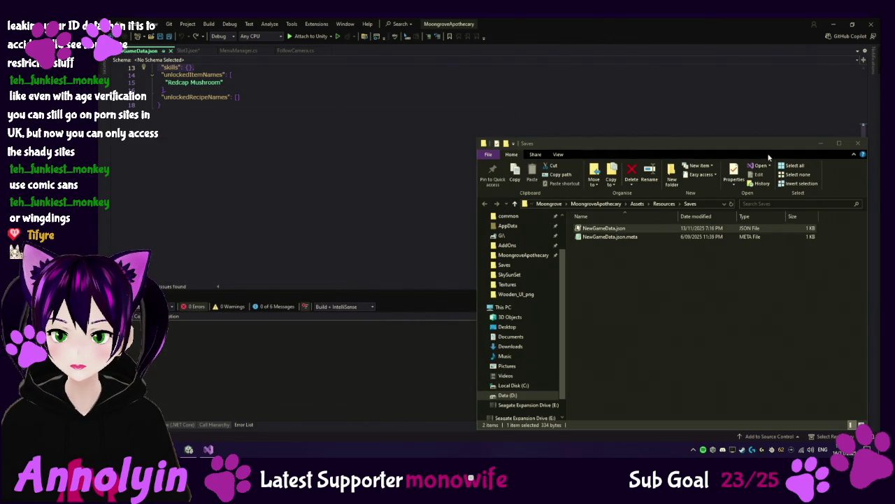
left_click(821, 144)
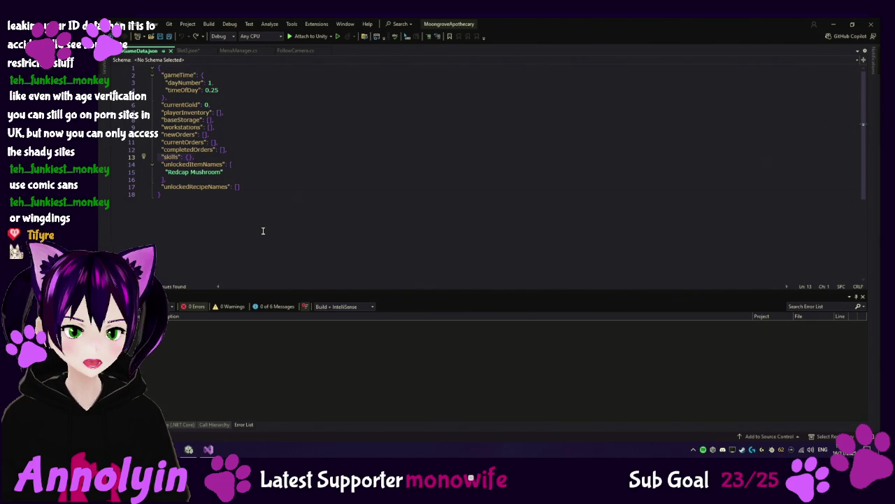
Replace NewGameData.json with the fuller template of seven level-1, 0.0-XP skills and save it.
key("ctrl+a")
key("ctrl+v")
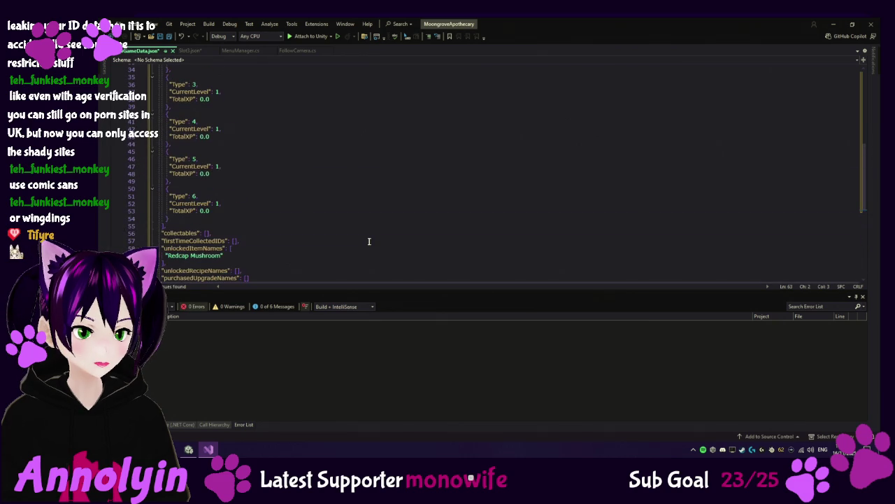
scroll(258, 210, "up", 10)
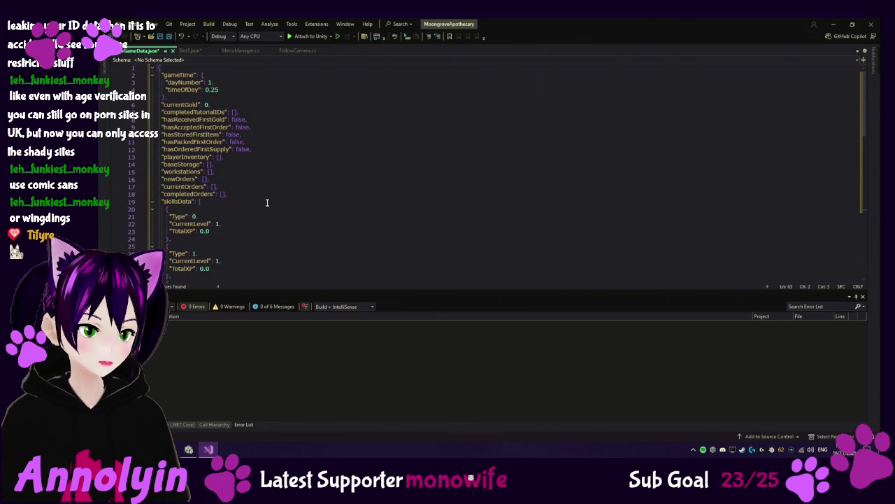
key("ctrl+s")
Close Slot3.json, answering the save prompt, and return to the Unity editor.
key("ctrl+Tab")
key("ctrl+F4")
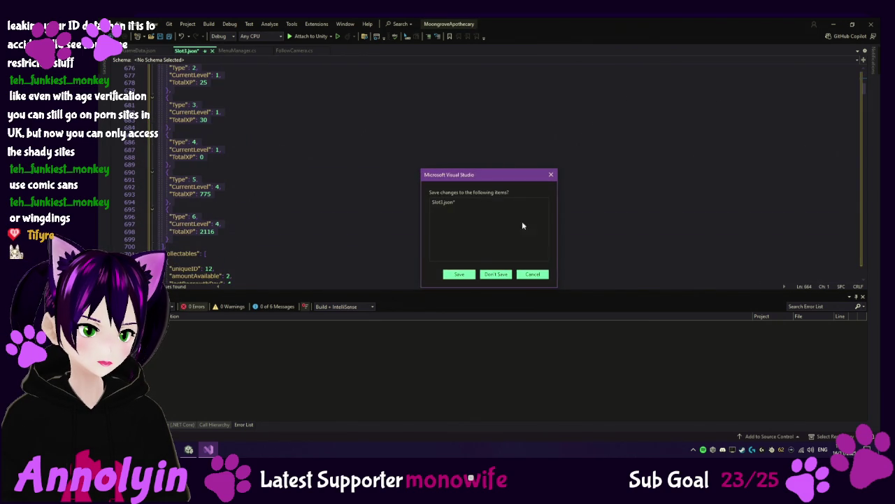
left_click(504, 273)
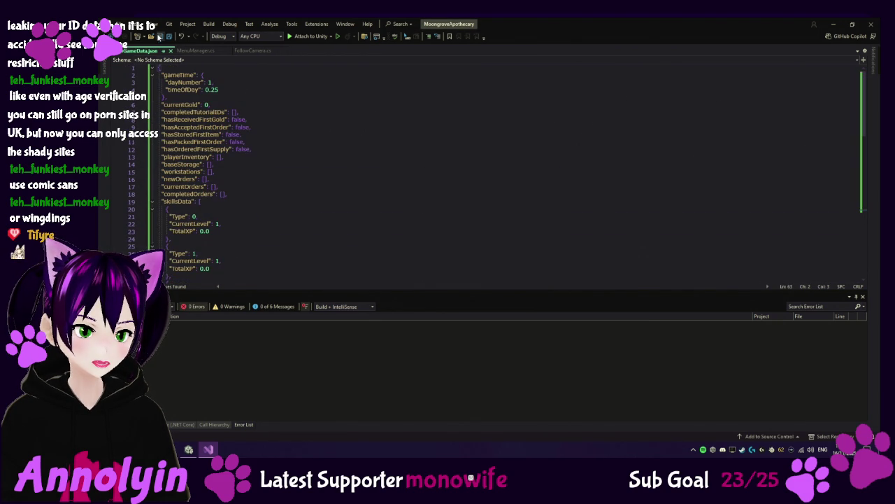
left_click(188, 450)
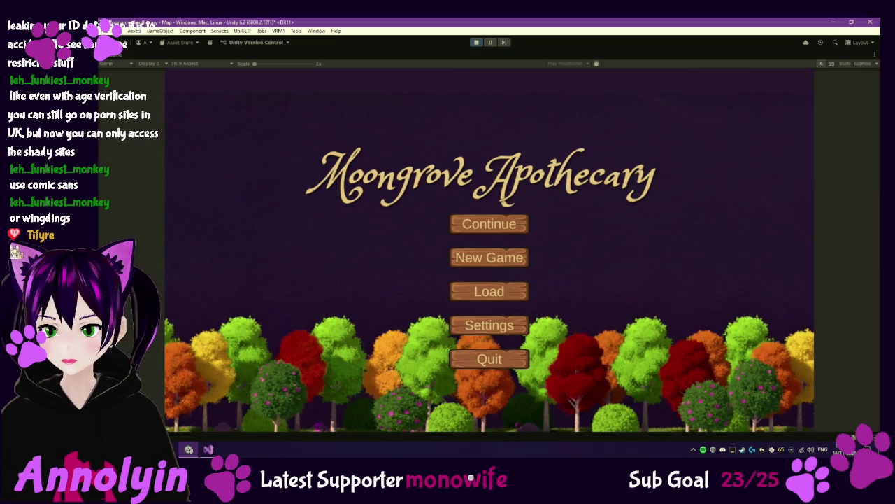
Start the game from the main menu, then pause and quit back to the menu.
left_click(490, 257)
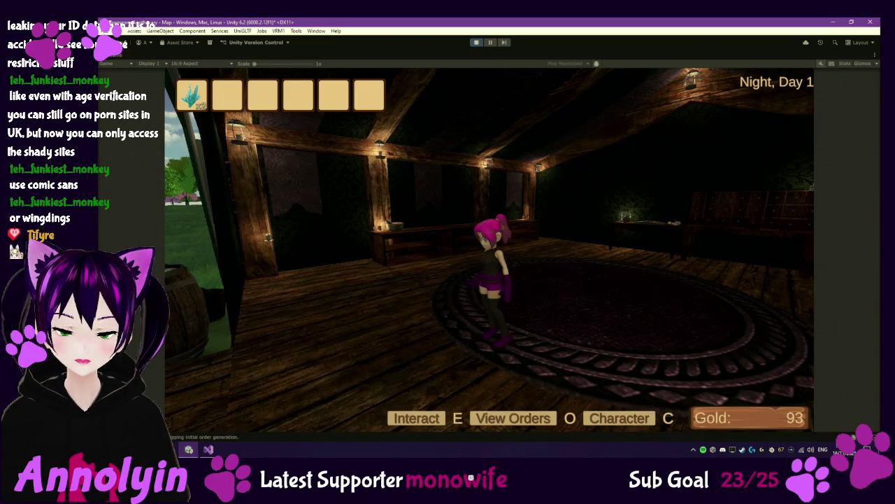
key("Escape")
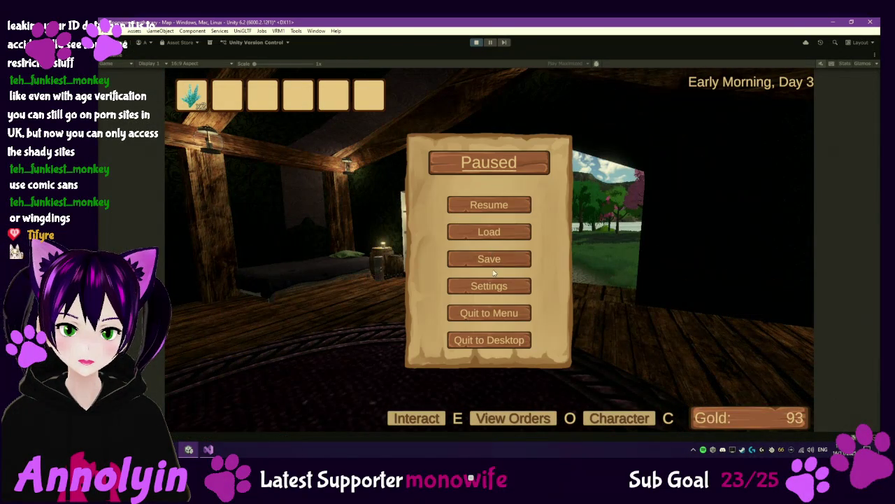
left_click(489, 313)
left_click(470, 302)
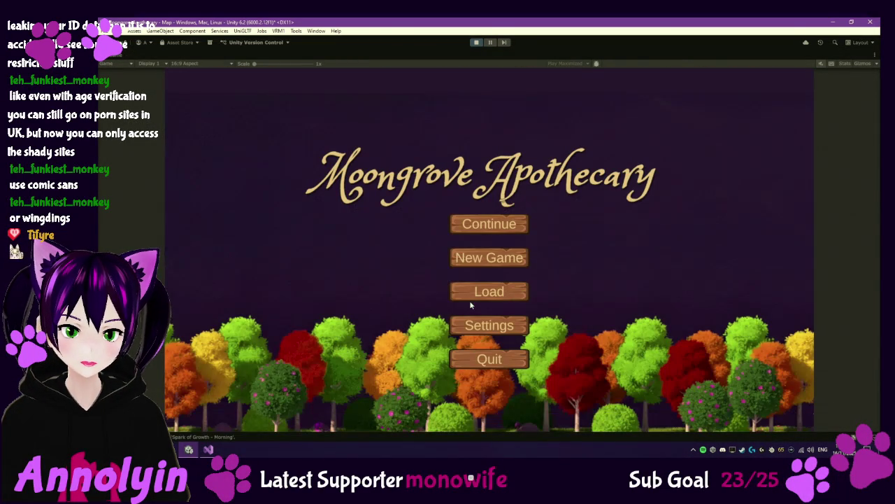
Start a fresh game with tutorials off, confirm all skills are level 1, and exit play mode.
left_click(489, 223)
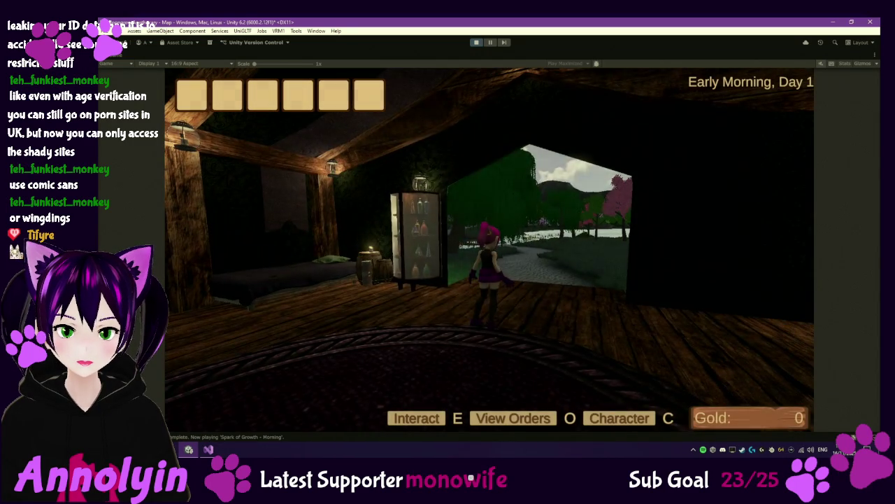
left_click(577, 135)
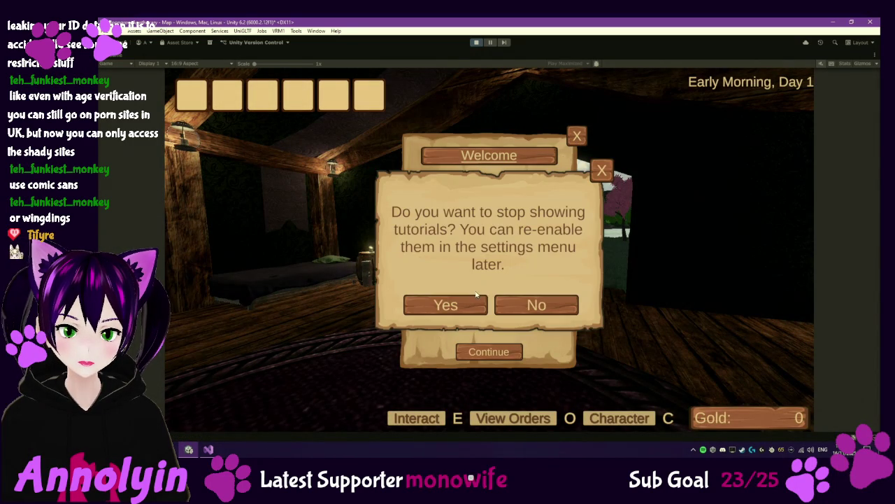
left_click(445, 304)
key("c")
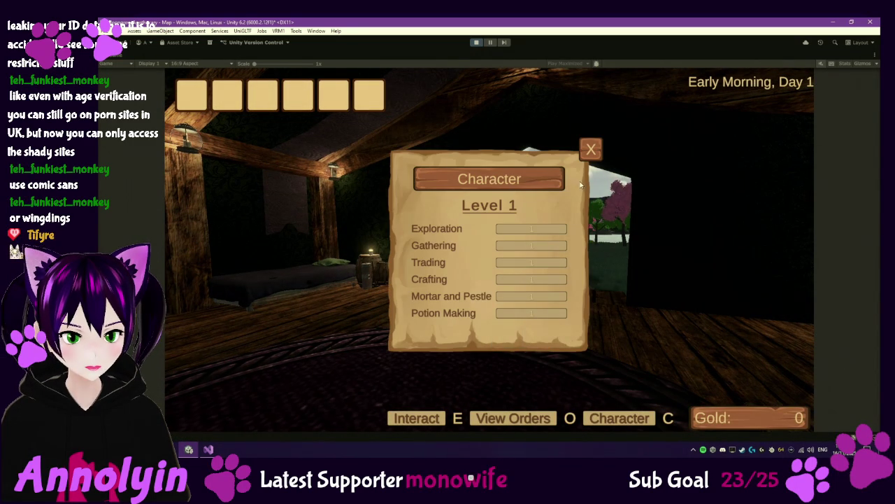
left_click(590, 149)
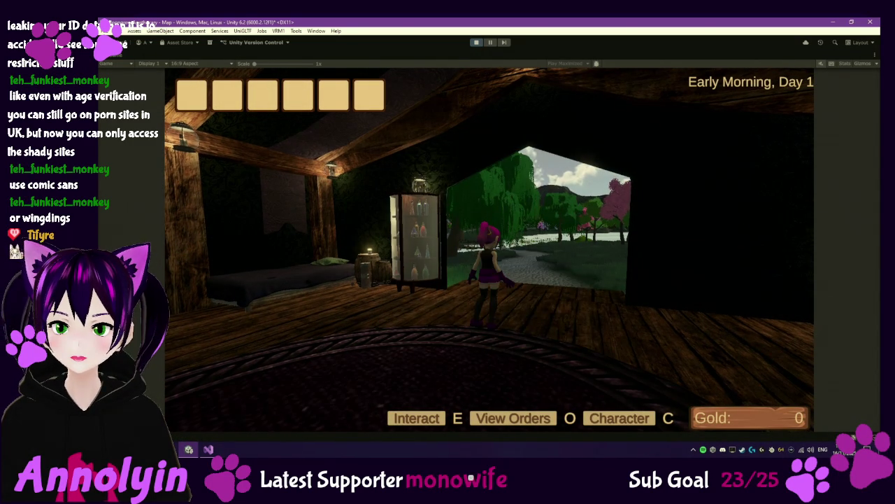
key("Escape")
left_click(476, 42)
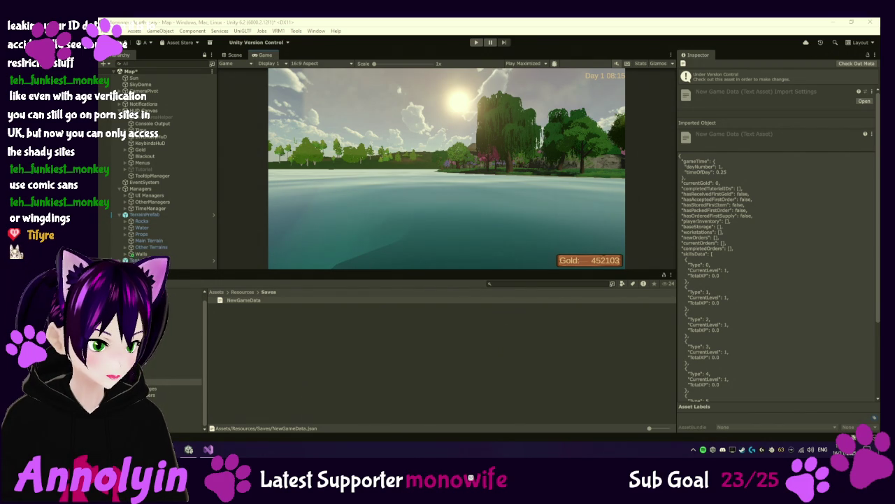
Check out Scripts/InteractableObject via Version Control > Check Out and open it in Visual Studio.
left_click(182, 414)
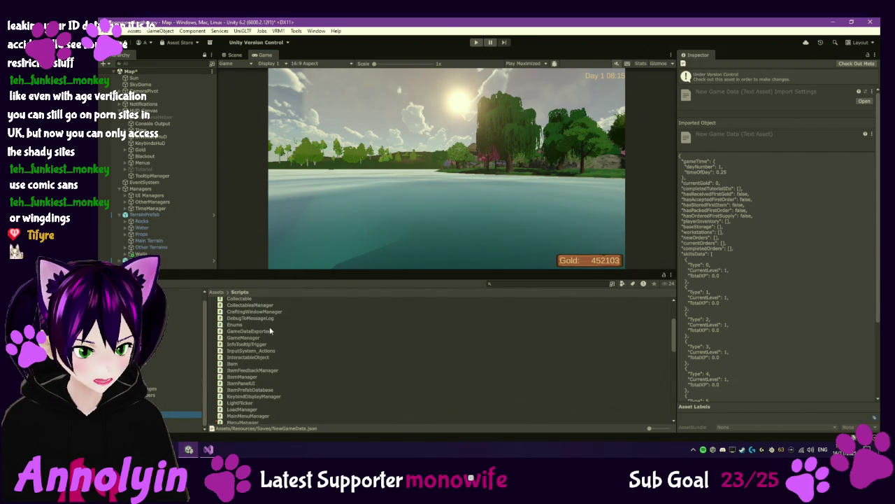
left_click(249, 358)
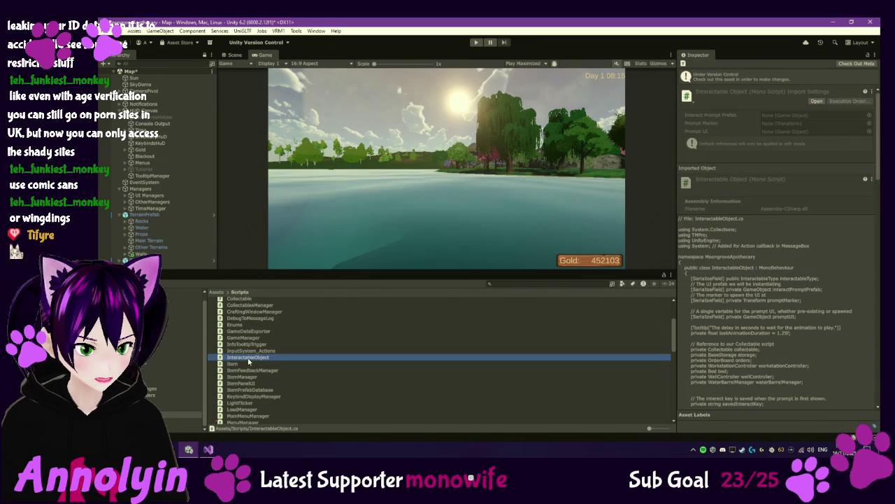
right_click(249, 357)
mouse_move(307, 129)
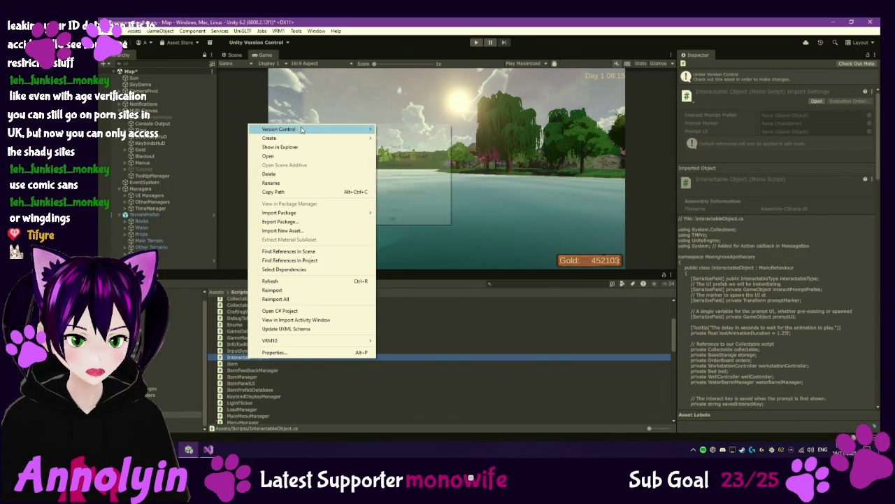
left_click(410, 148)
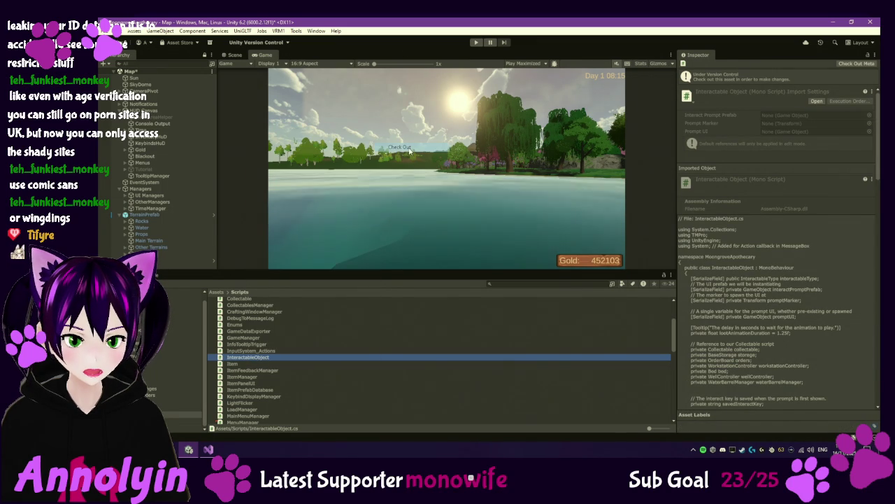
double_click(253, 359)
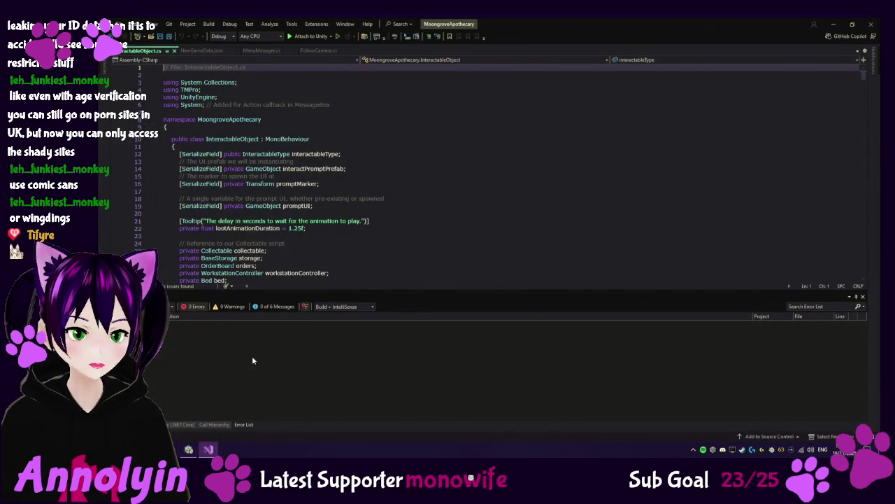
Collapse the UpdateRegrowthPrompt coroutine body in InteractableObject.
scroll(434, 259, "down", 15)
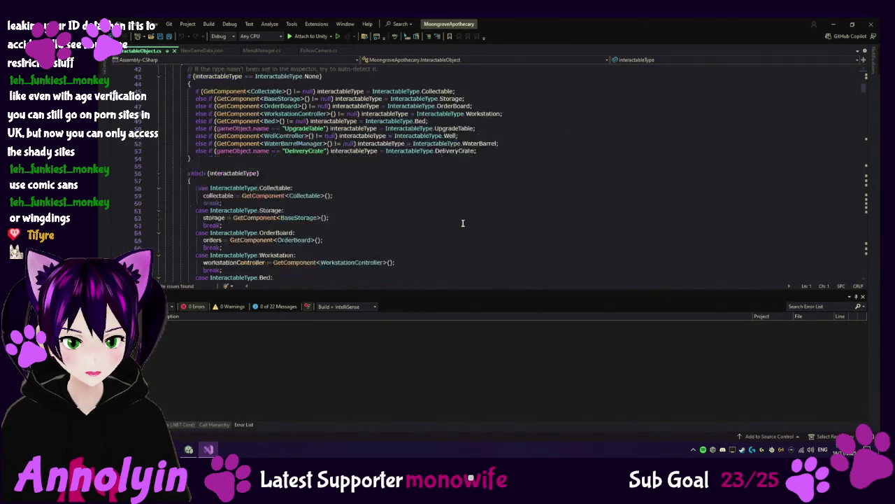
scroll(464, 222, "down", 4)
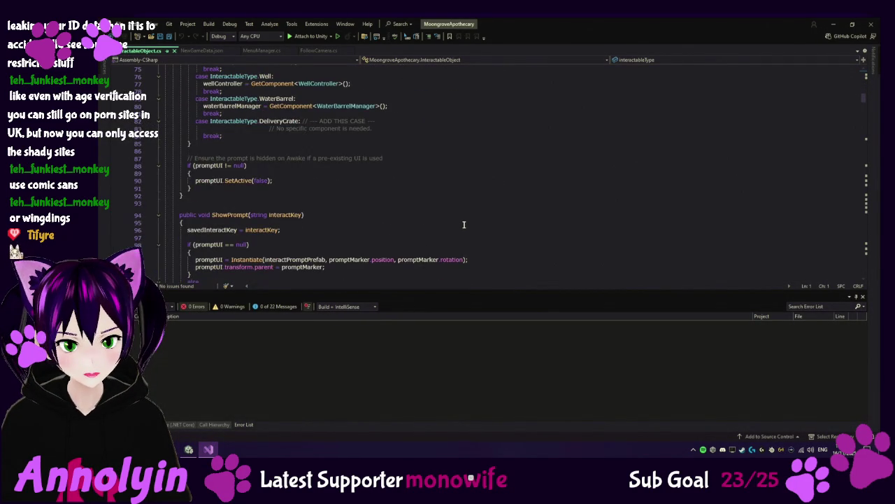
scroll(464, 224, "down", 20)
scroll(490, 225, "down", 17)
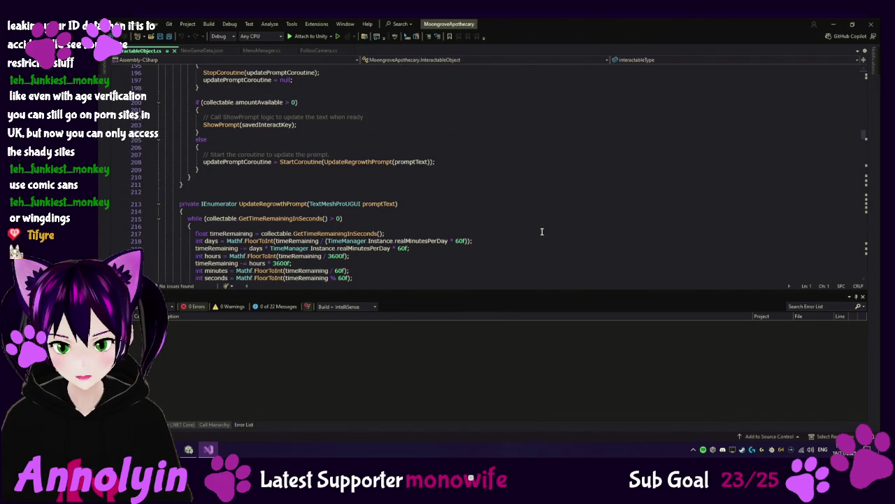
scroll(157, 172, "down", 2)
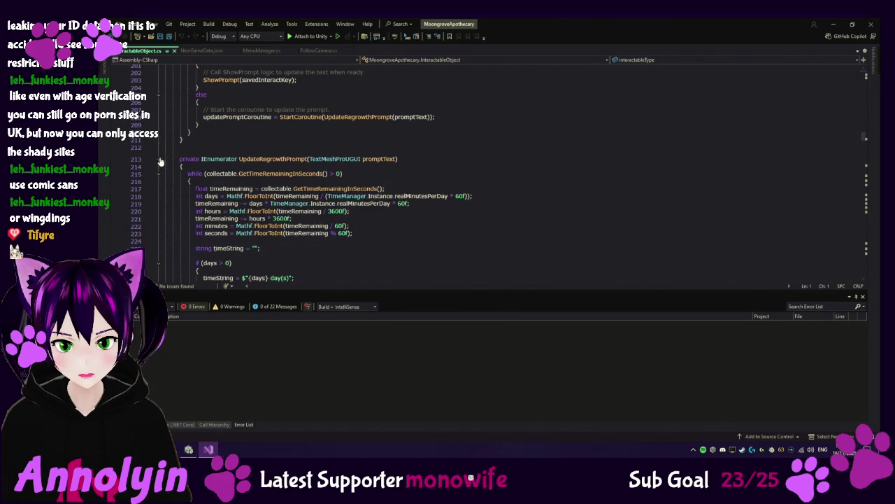
left_click(158, 160)
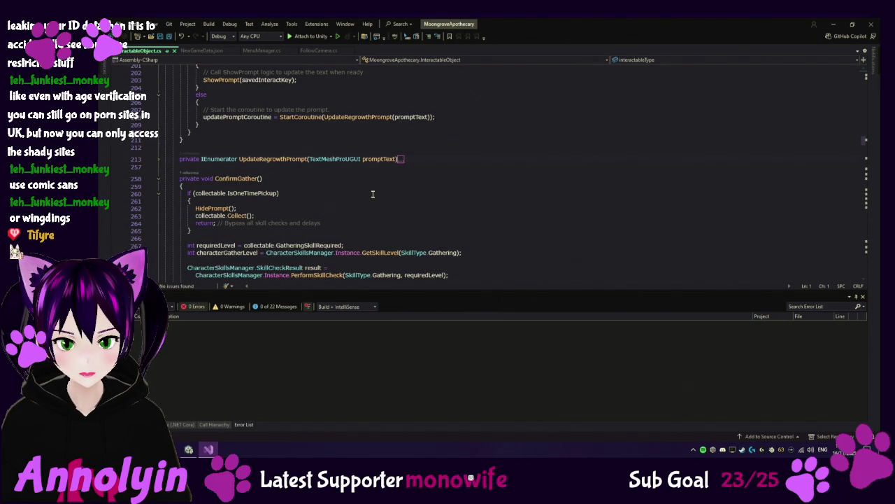
Follow ConfirmGather's reference into Interact(), then Interact's caller to PlayerController.cs line 341.
scroll(372, 193, "down", 1)
scroll(415, 177, "down", 1)
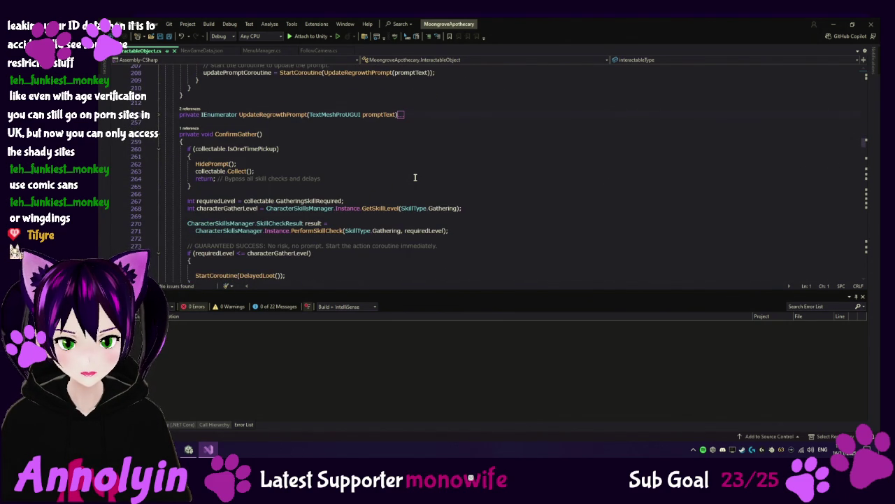
scroll(412, 181, "down", 2)
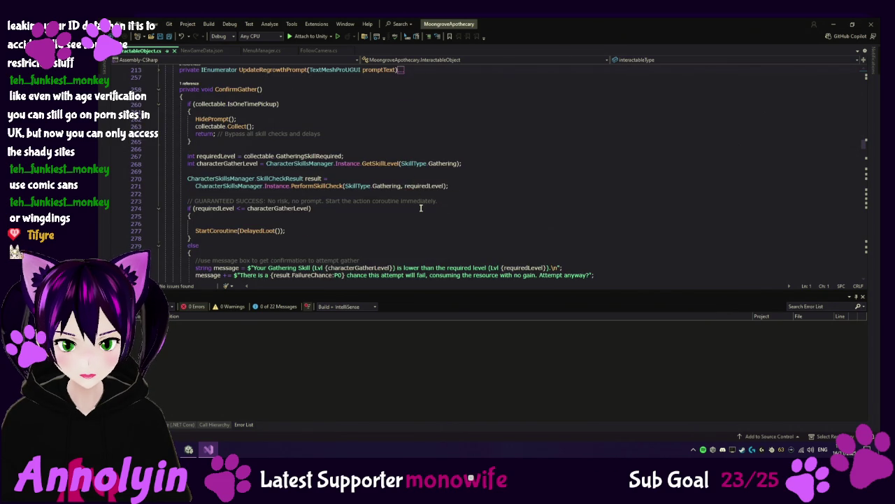
scroll(420, 207, "down", 1)
scroll(416, 208, "down", 1)
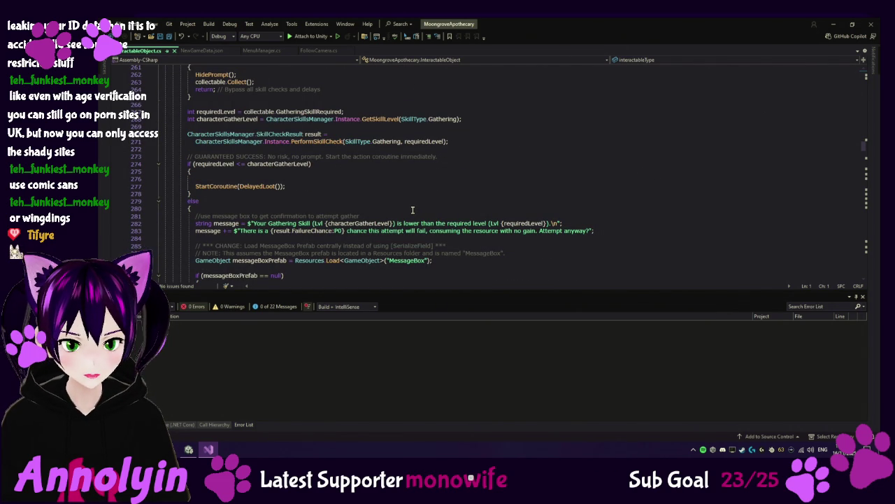
scroll(413, 210, "down", 1)
scroll(413, 210, "down", 2)
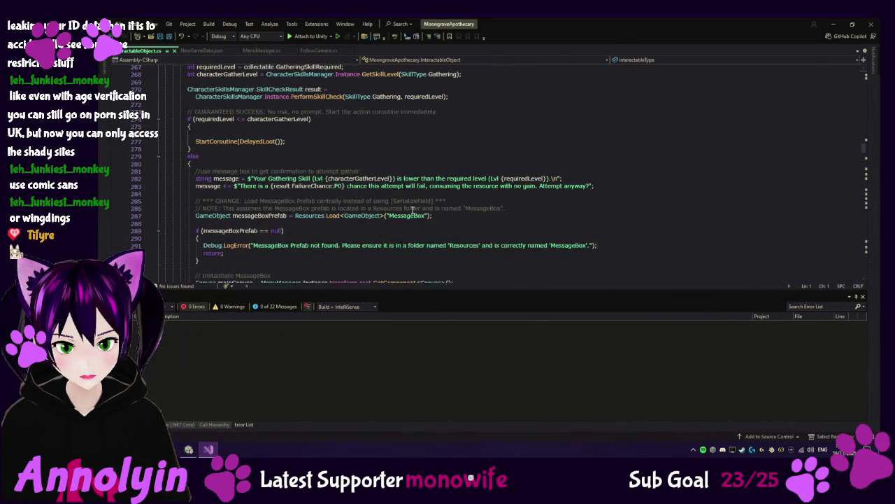
scroll(413, 209, "up", 2)
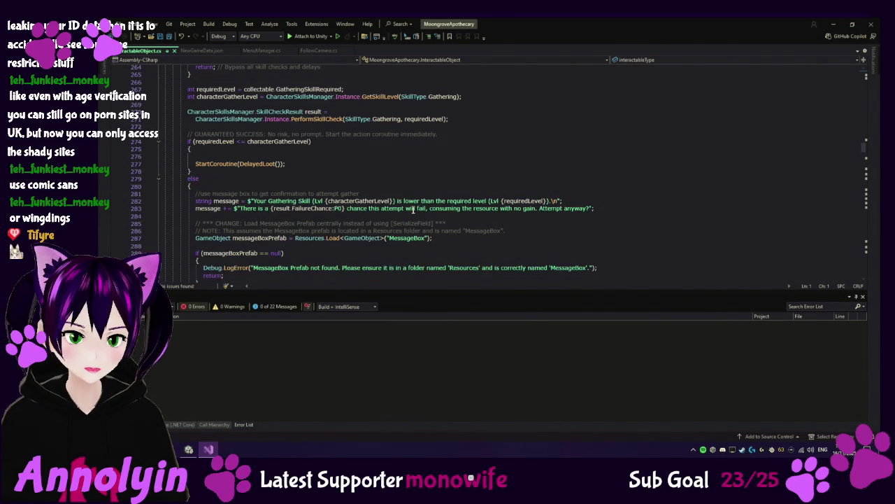
scroll(414, 209, "up", 5)
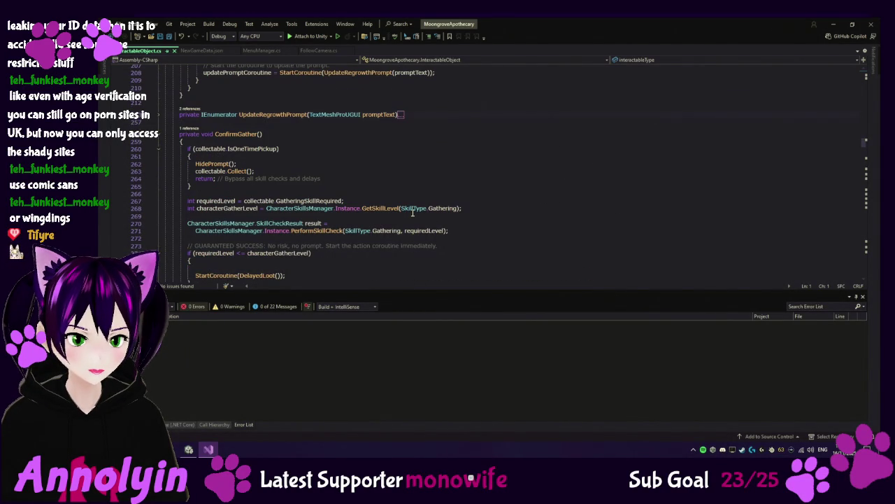
left_click(192, 128)
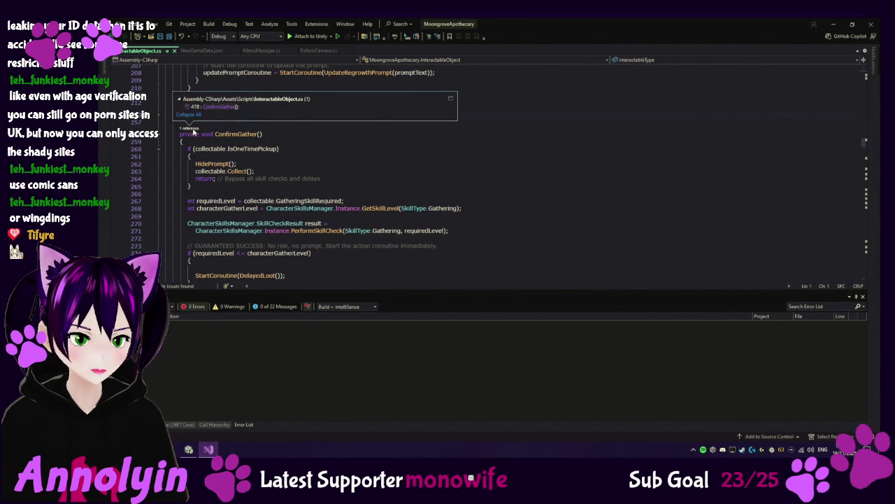
double_click(213, 108)
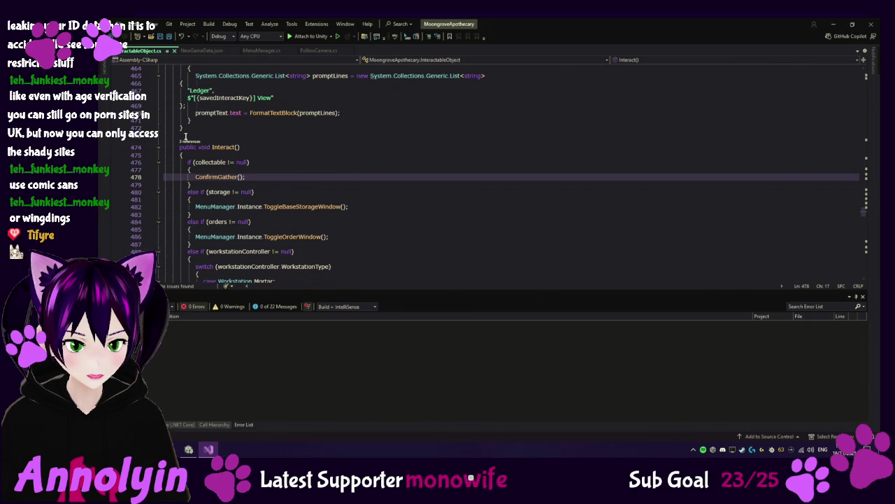
left_click(199, 142)
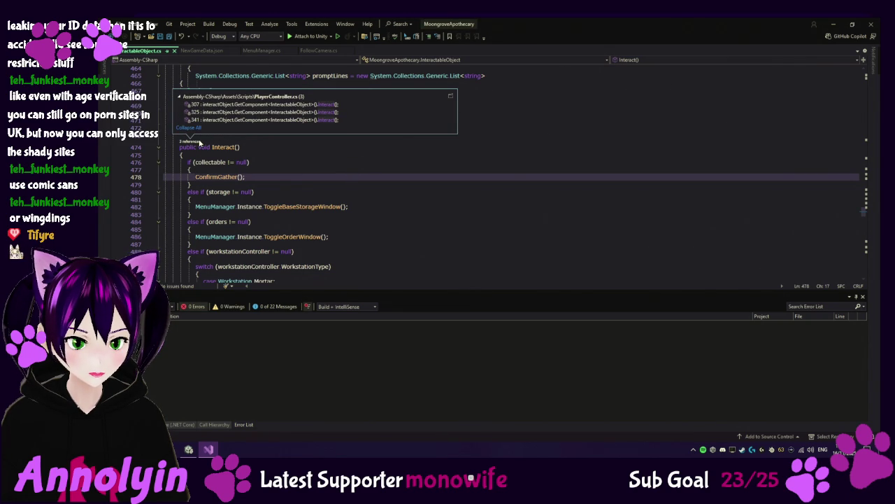
double_click(264, 120)
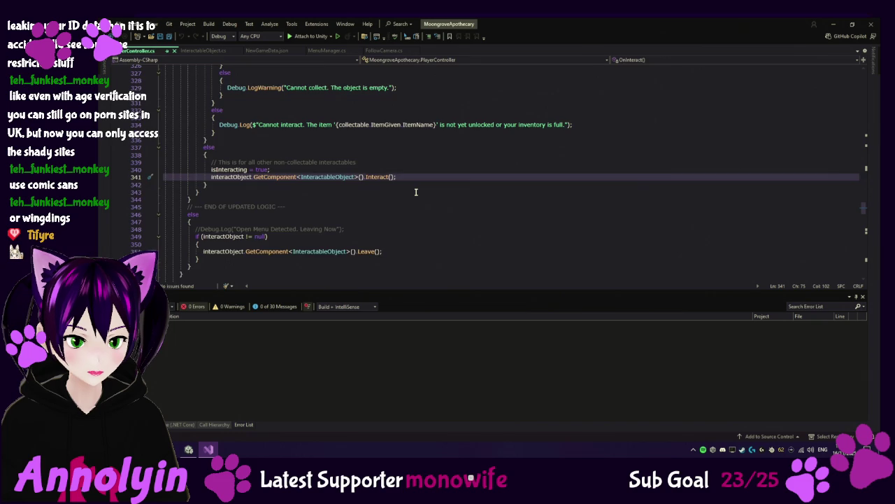
Open the context menu on the PlayerInventoryManager.Instance.CanPickup call in OnInteract.
scroll(416, 191, "up", 2)
scroll(415, 191, "up", 2)
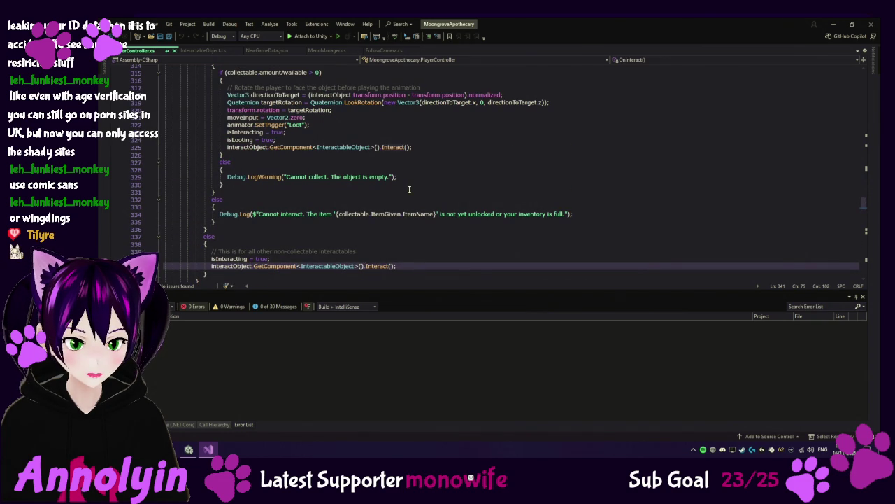
scroll(409, 189, "up", 2)
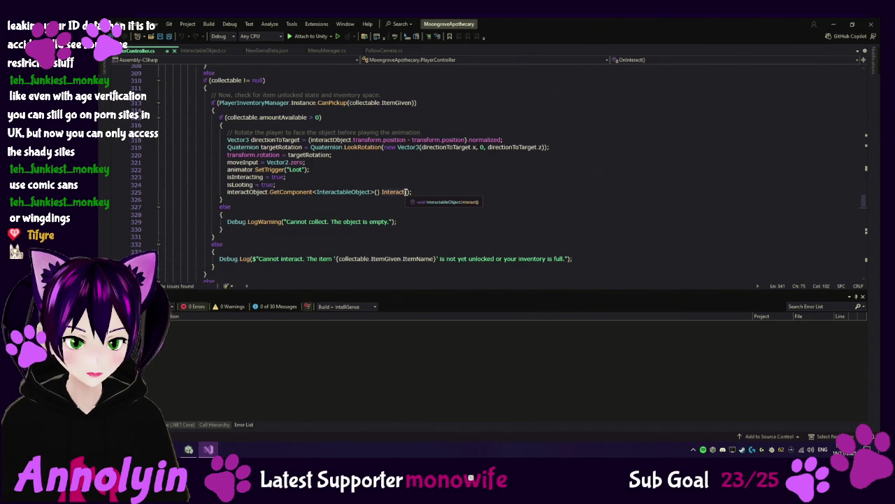
scroll(367, 172, "up", 1)
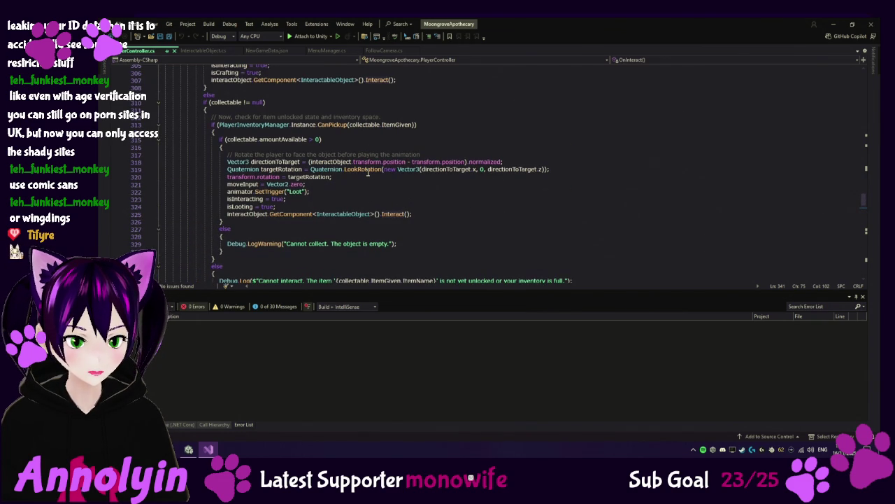
scroll(368, 172, "up", 3)
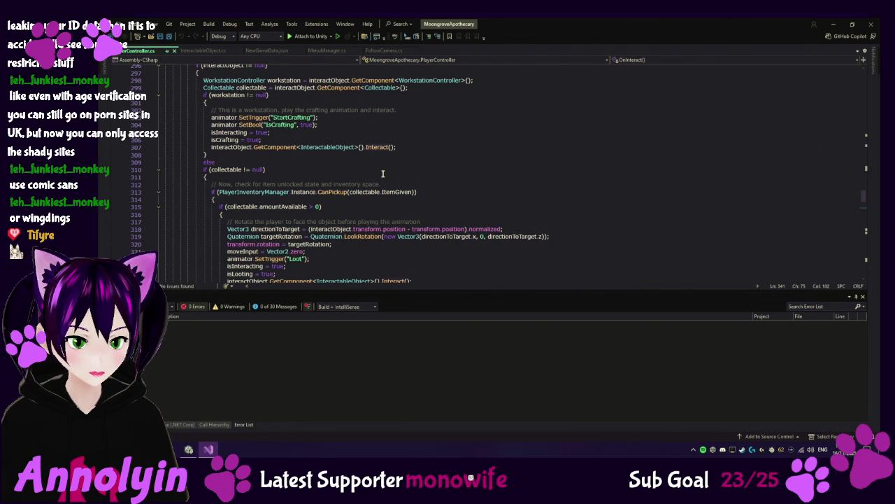
mouse_move(333, 195)
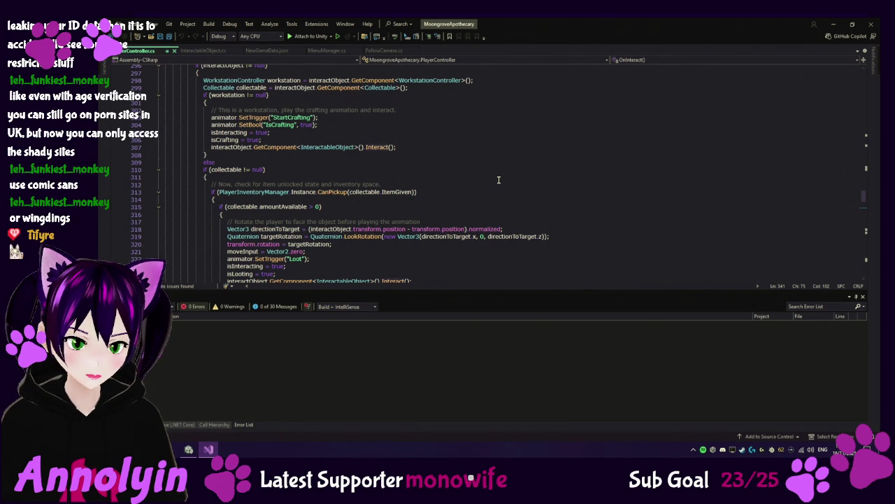
scroll(496, 180, "down", 1)
scroll(493, 180, "down", 2)
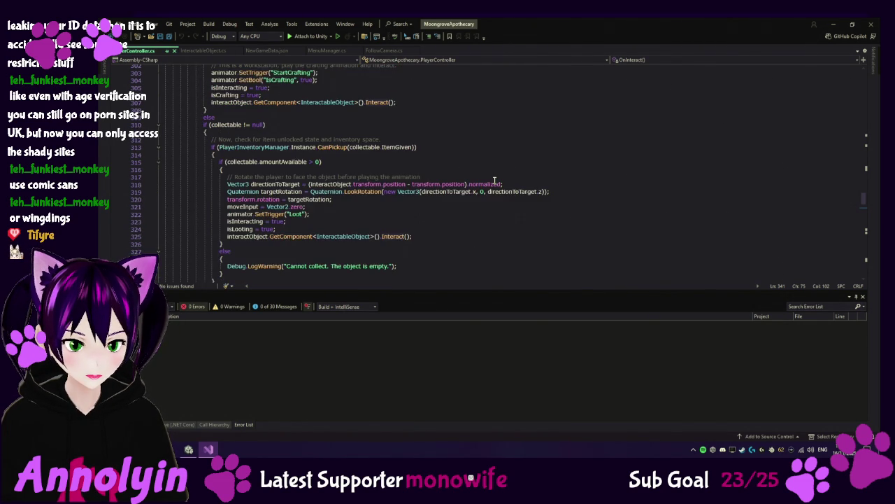
scroll(493, 180, "down", 2)
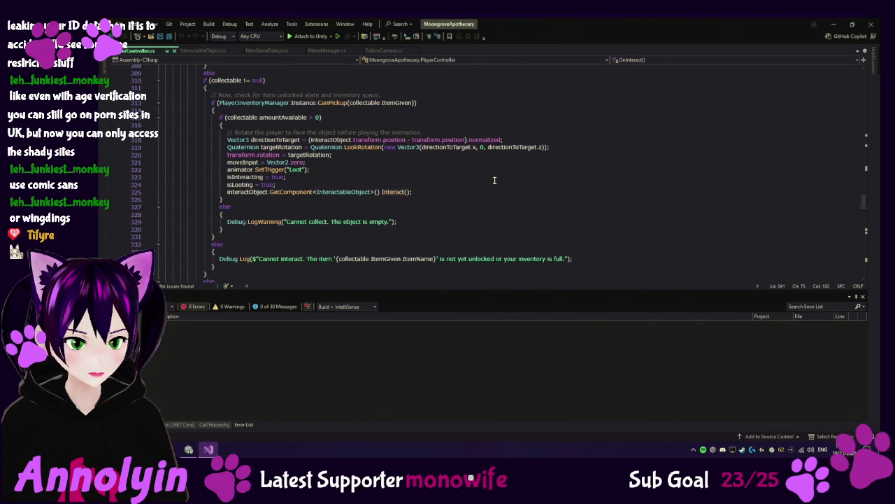
scroll(494, 180, "down", 2)
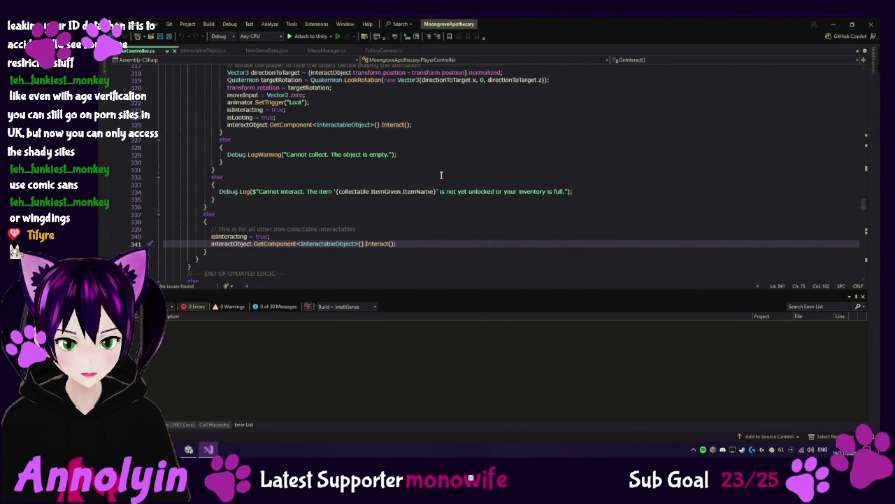
scroll(441, 175, "up", 2)
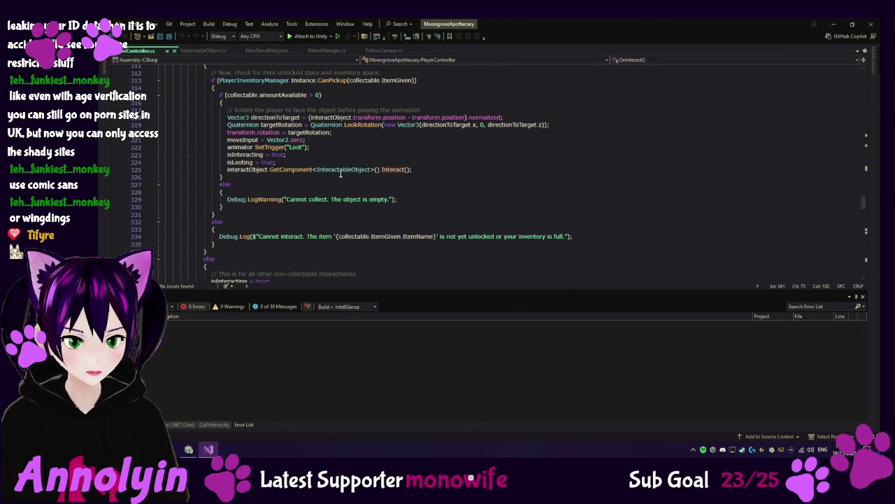
scroll(341, 174, "up", 3)
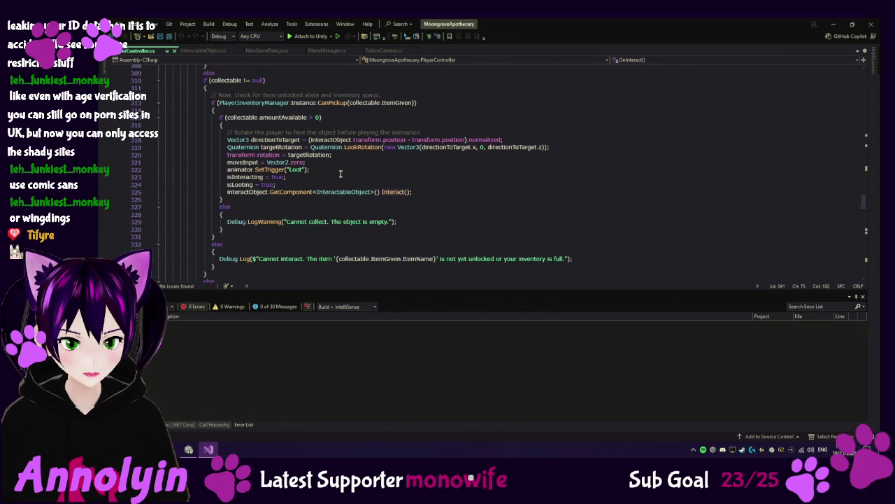
scroll(219, 132, "up", 4)
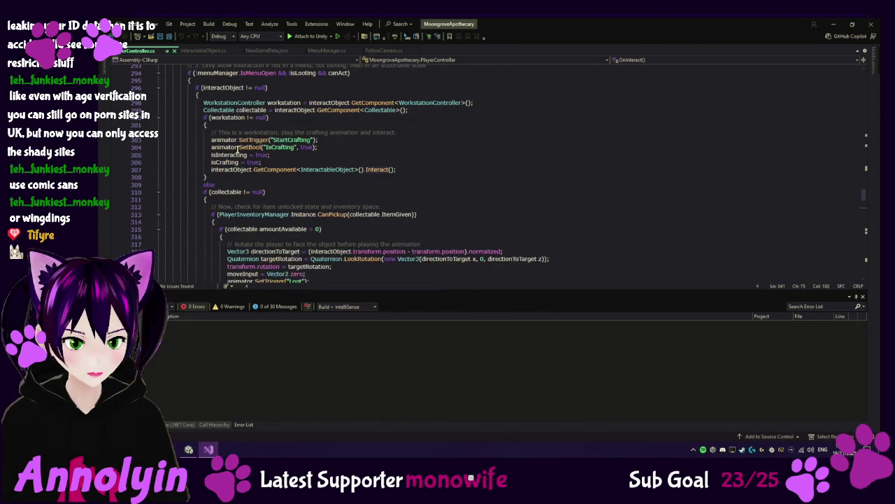
scroll(237, 149, "up", 1)
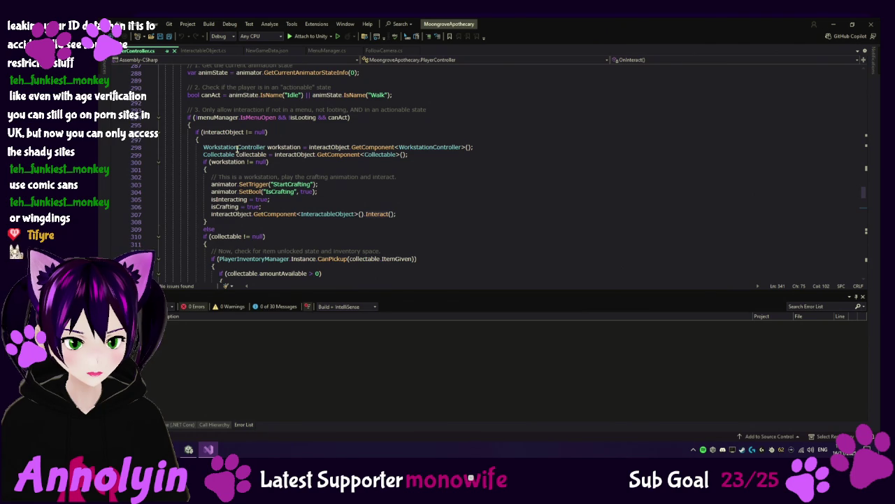
scroll(237, 148, "up", 4)
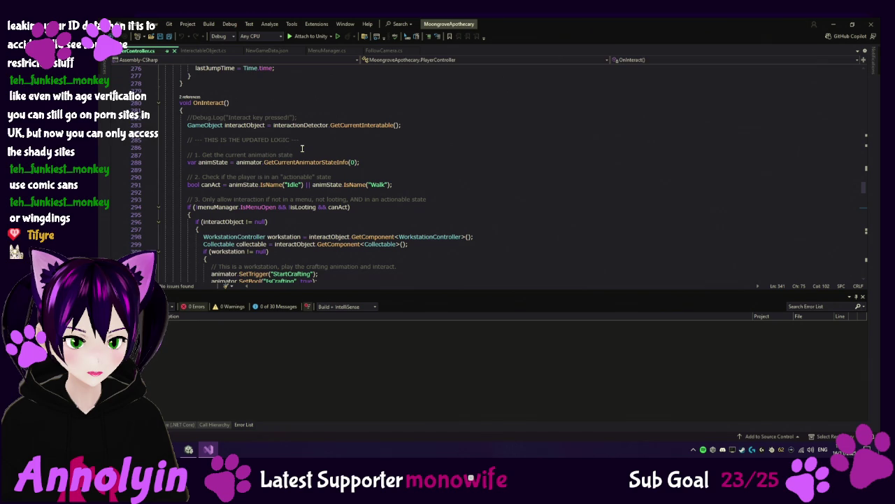
scroll(302, 149, "down", 1)
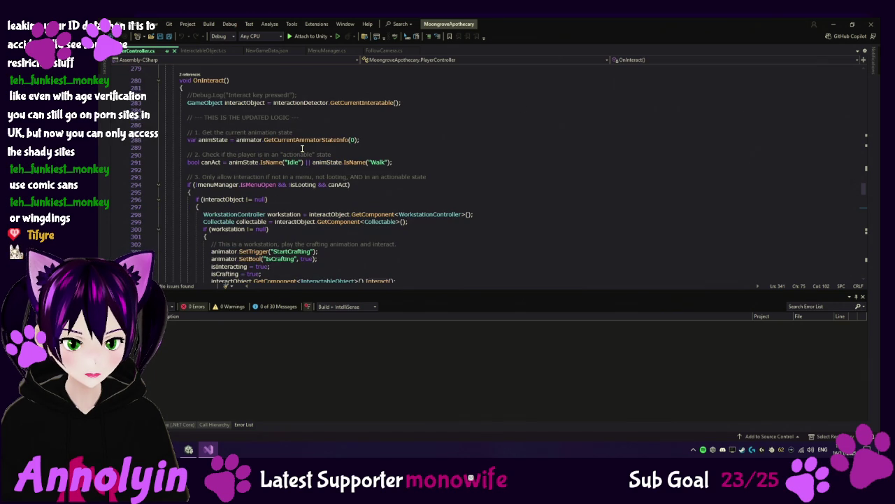
scroll(302, 151, "down", 1)
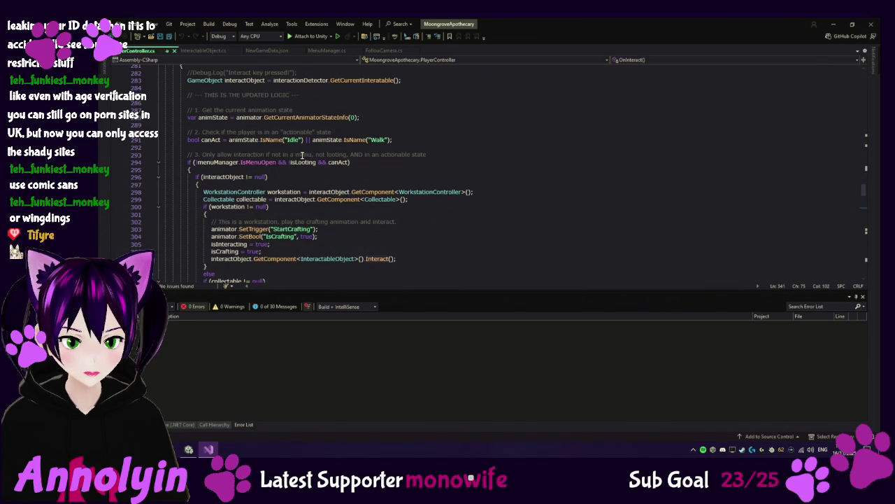
scroll(302, 155, "down", 4)
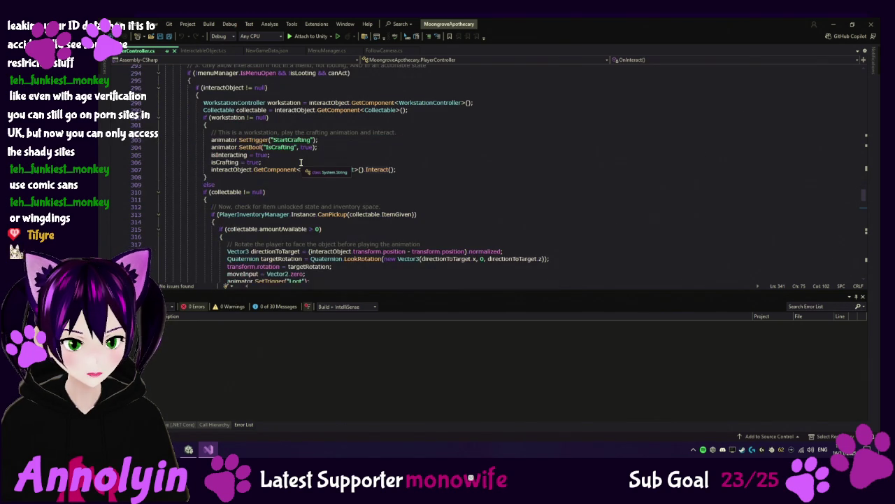
scroll(300, 162, "down", 1)
scroll(301, 162, "down", 3)
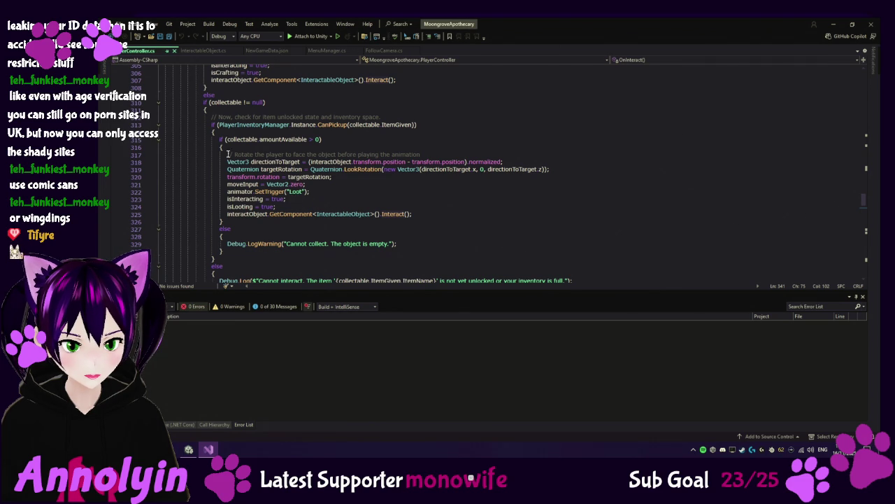
mouse_move(323, 126)
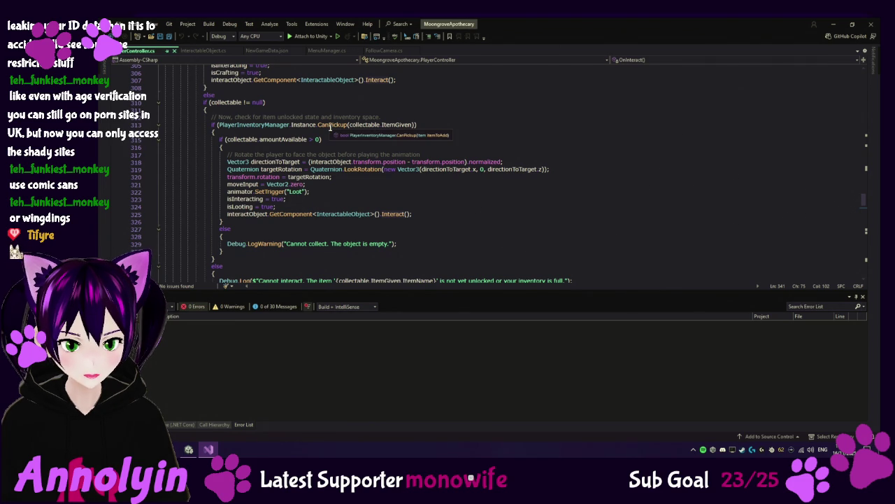
right_click(331, 127)
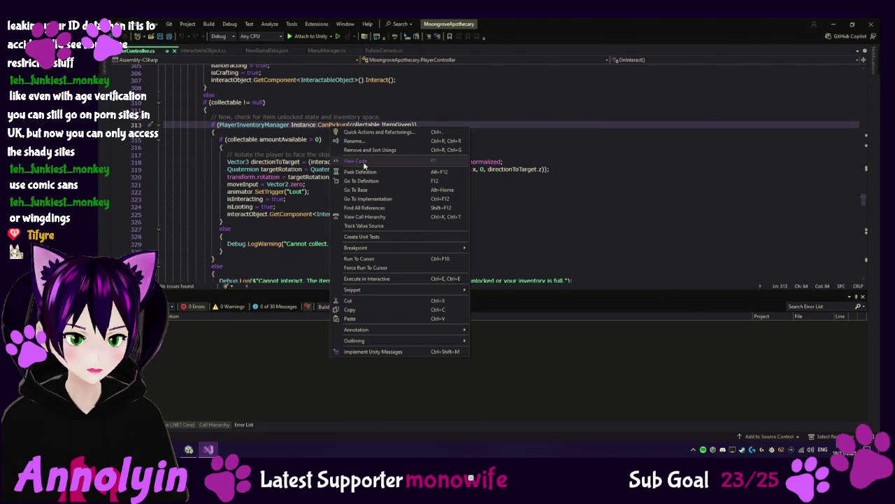
Review CanPickup's definition in PlayerInventoryManager, then return to its call via the 1 reference CodeLens.
left_click(372, 180)
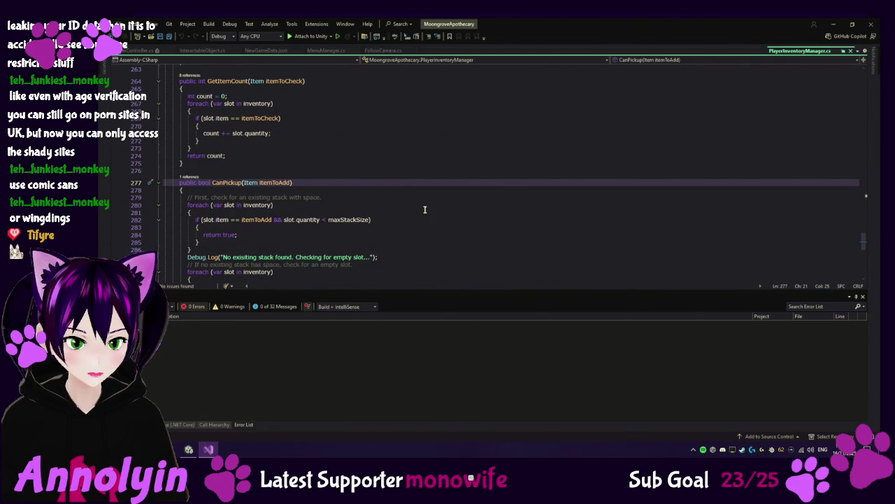
scroll(420, 205, "down", 3)
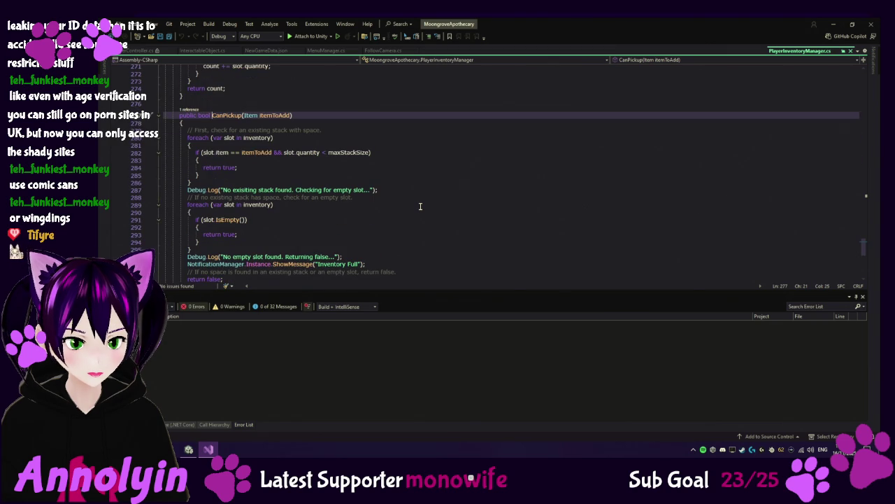
scroll(421, 206, "down", 1)
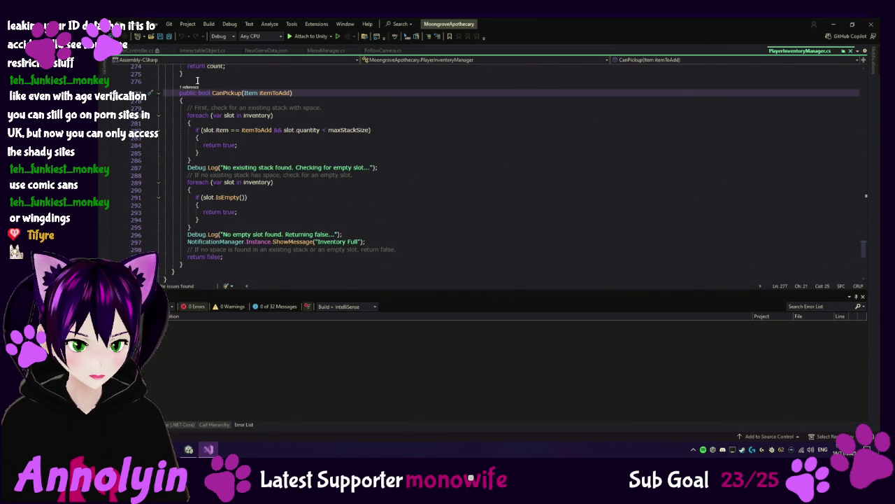
left_click(191, 89)
double_click(238, 69)
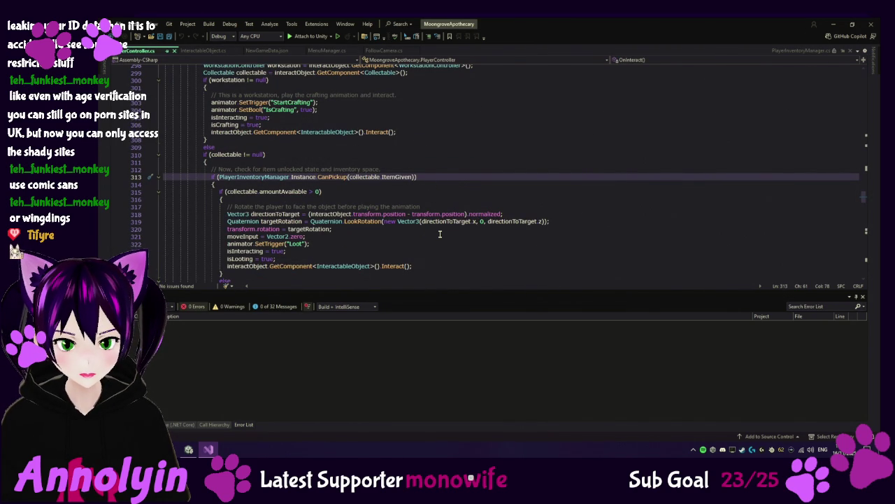
Go to the definition of the Interact() call on line 325.
scroll(440, 234, "down", 1)
scroll(440, 234, "down", 1)
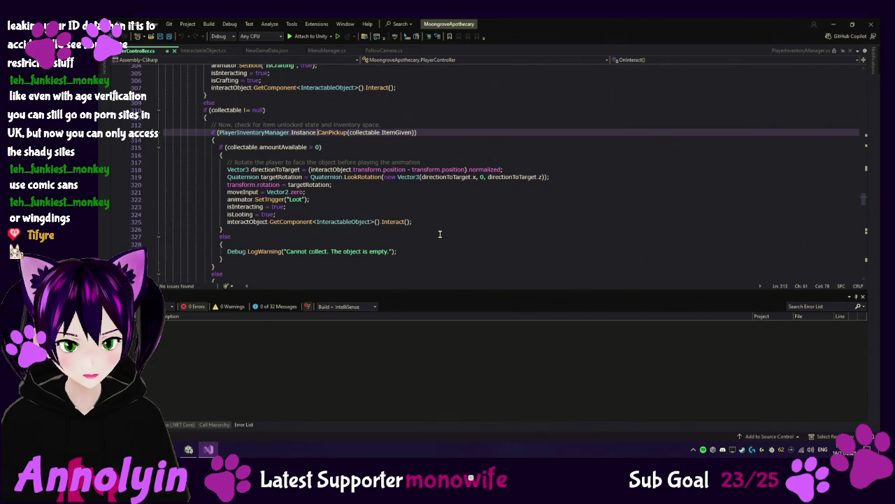
left_click(393, 222)
right_click(393, 222)
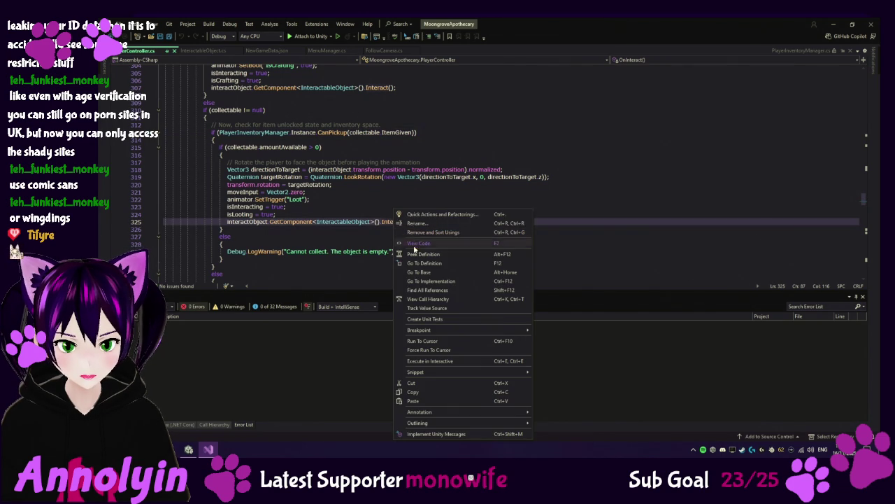
left_click(420, 265)
Read through Interact()'s branches, then jump to ConfirmGather's definition from line 478.
scroll(395, 221, "down", 1)
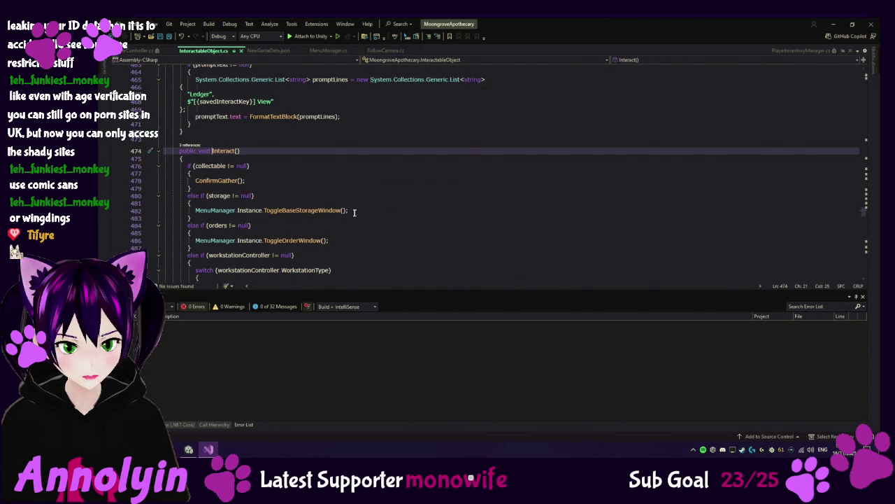
scroll(351, 186, "down", 1)
scroll(351, 186, "down", 8)
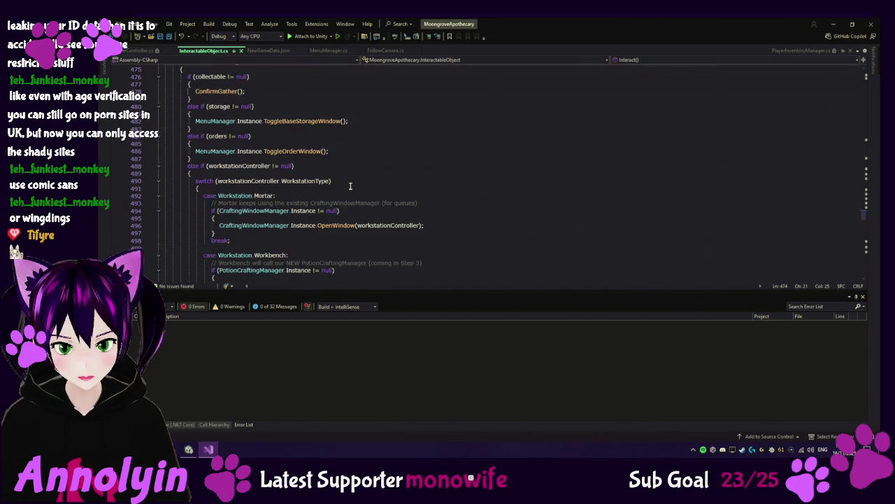
scroll(351, 186, "down", 9)
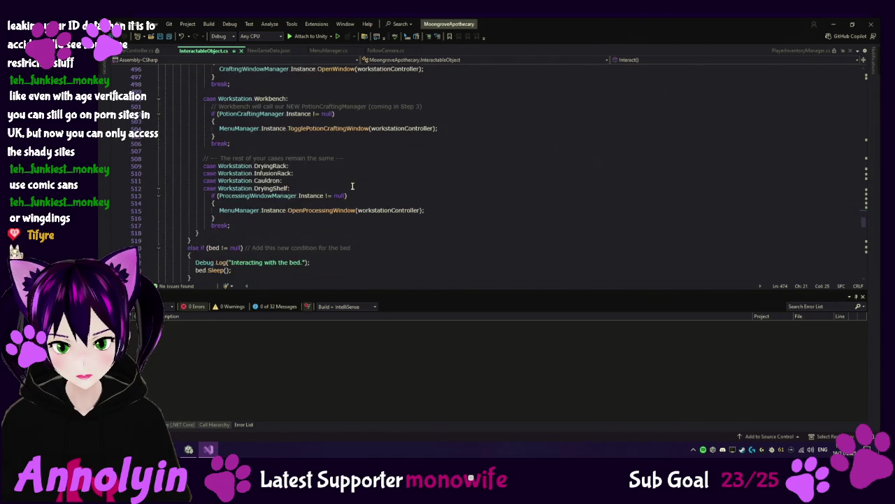
scroll(356, 185, "down", 7)
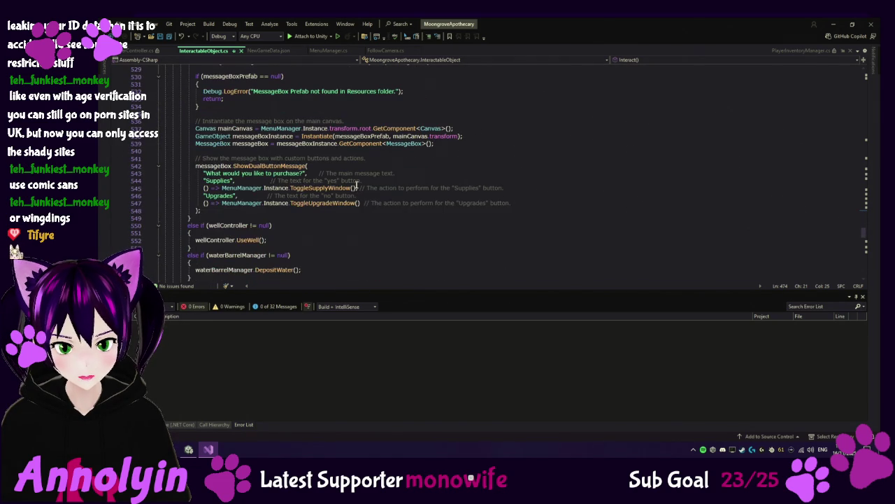
scroll(357, 184, "down", 1)
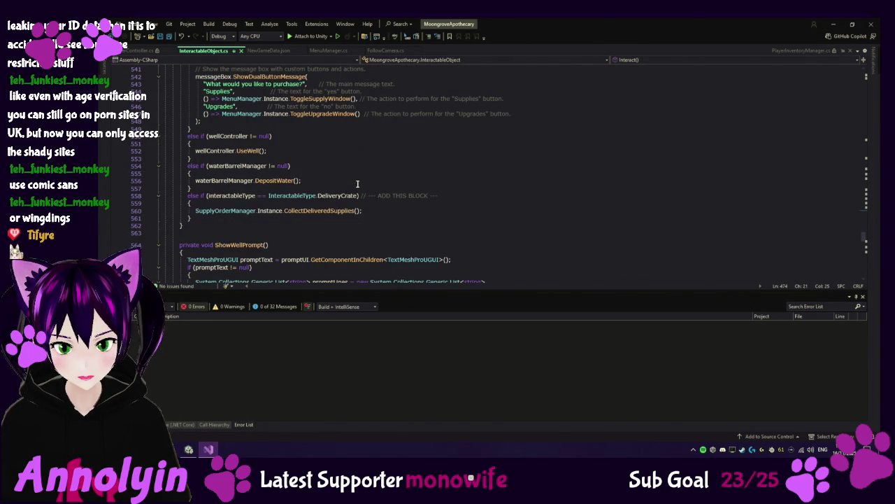
scroll(371, 160, "up", 10)
scroll(363, 160, "up", 15)
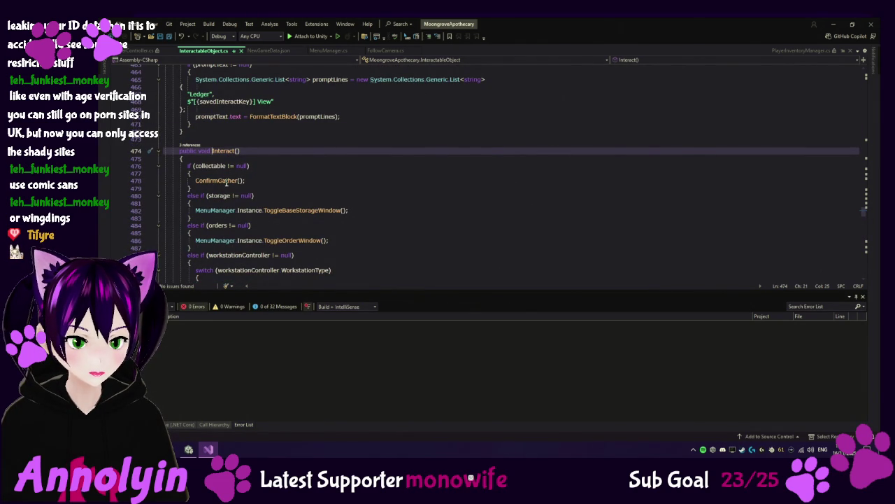
right_click(226, 183)
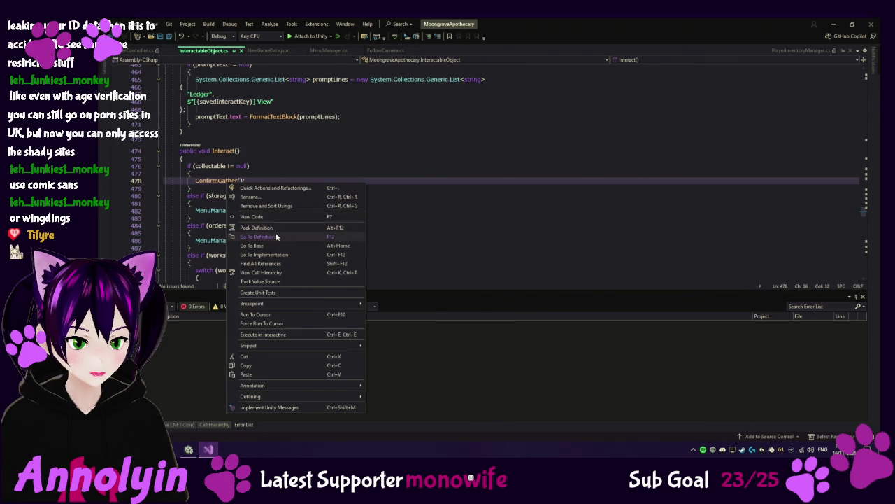
left_click(277, 237)
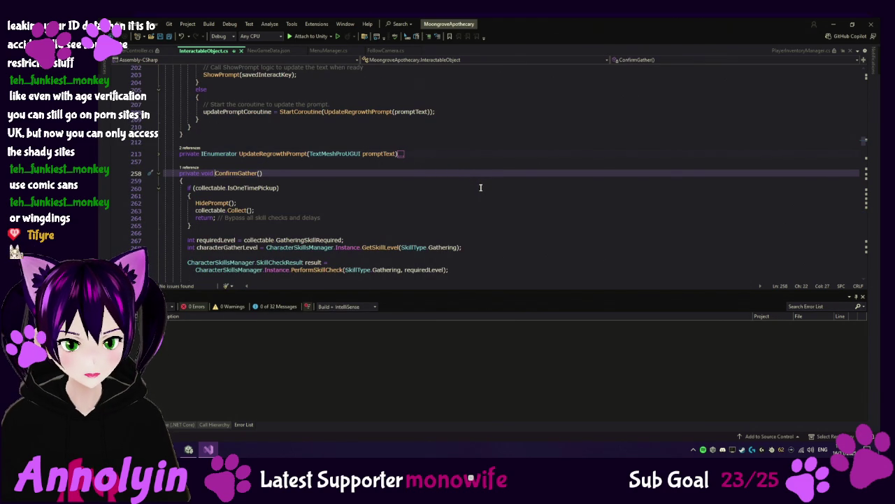
scroll(482, 191, "down", 1)
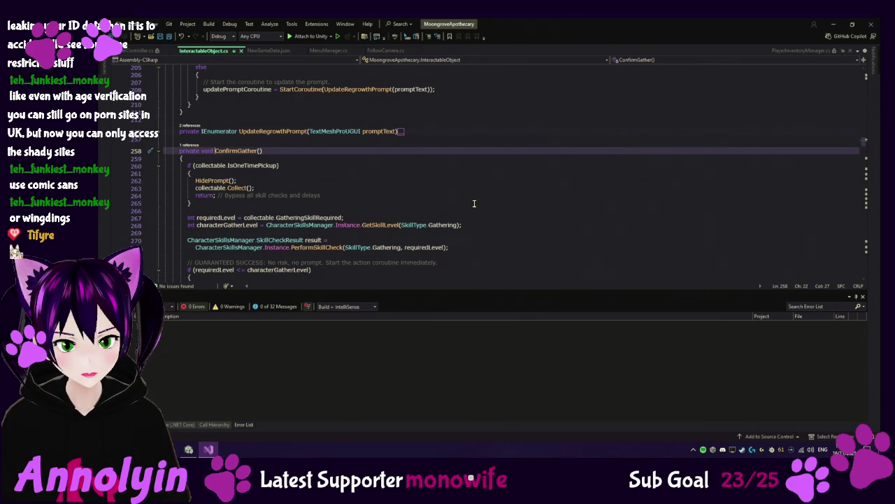
scroll(461, 204, "down", 1)
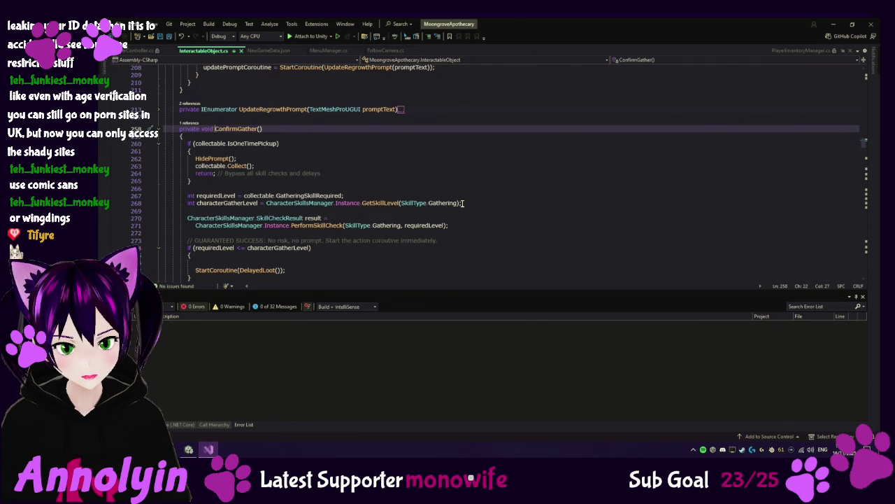
scroll(340, 238, "down", 1)
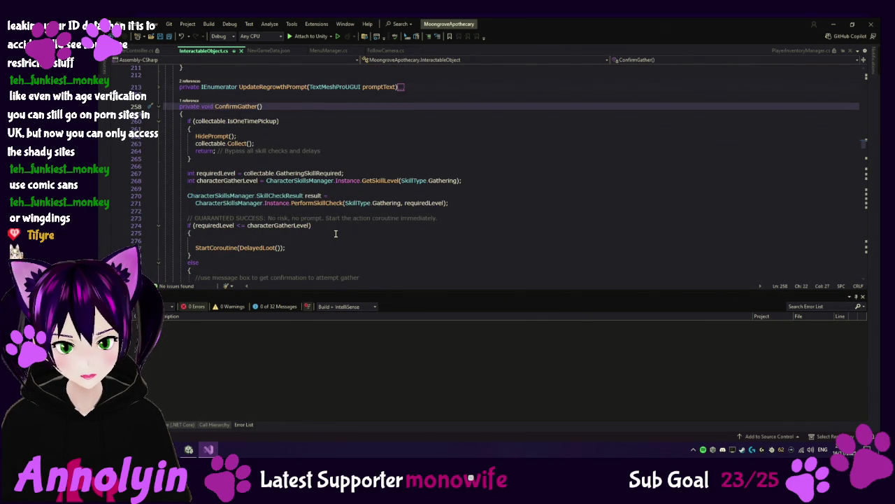
scroll(335, 234, "down", 1)
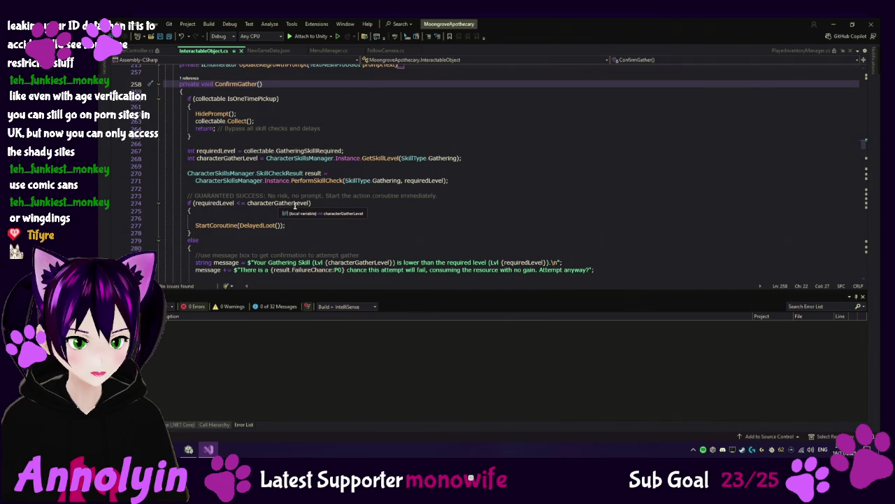
scroll(372, 217, "down", 1)
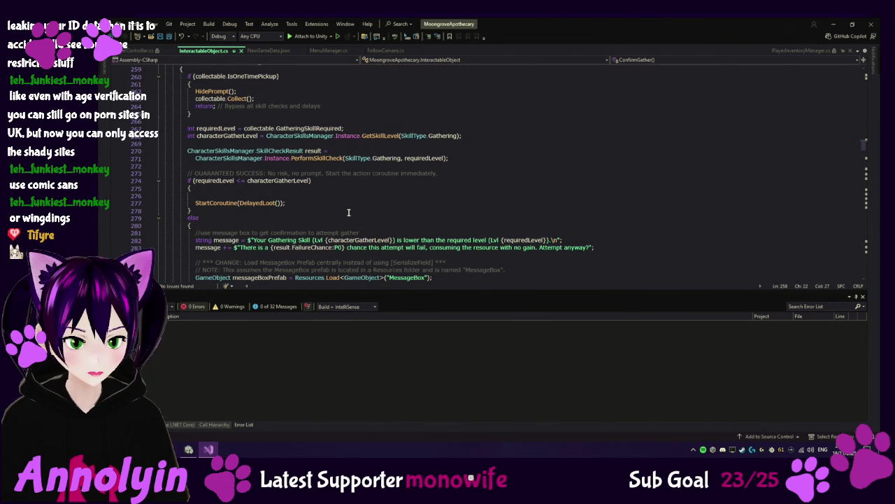
mouse_move(324, 249)
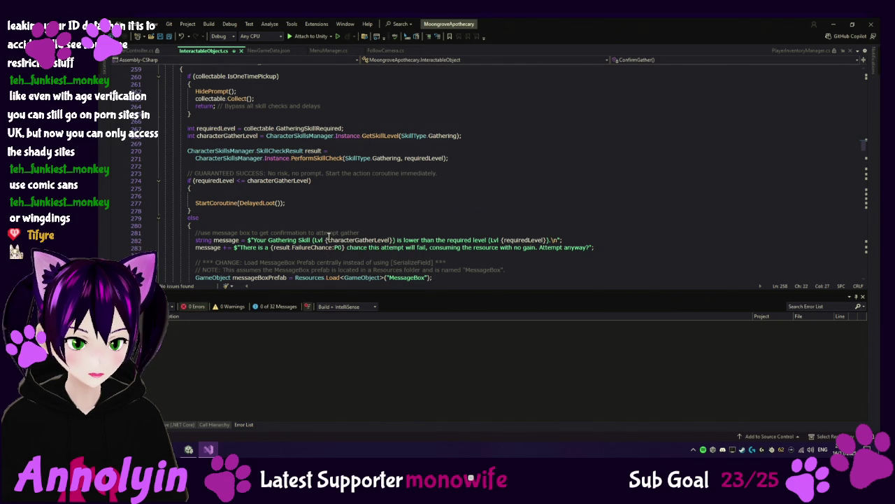
scroll(328, 235, "down", 1)
scroll(328, 236, "down", 1)
scroll(328, 236, "down", 4)
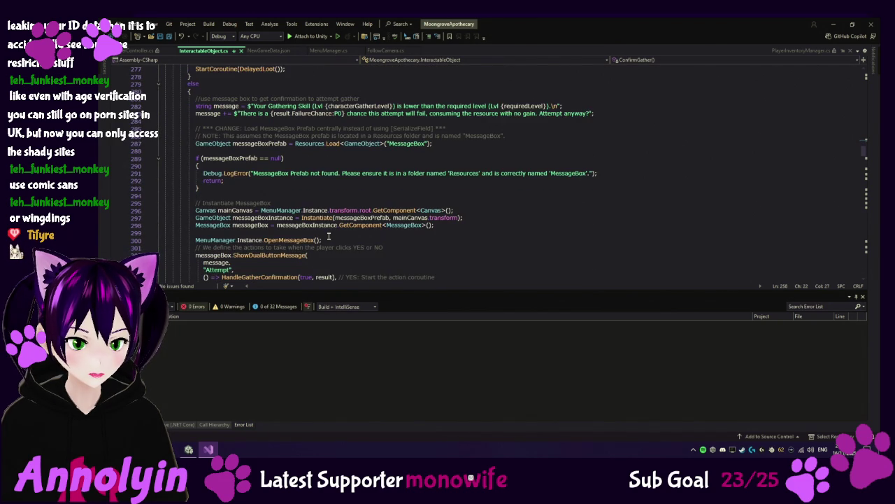
scroll(328, 236, "down", 1)
scroll(328, 235, "down", 1)
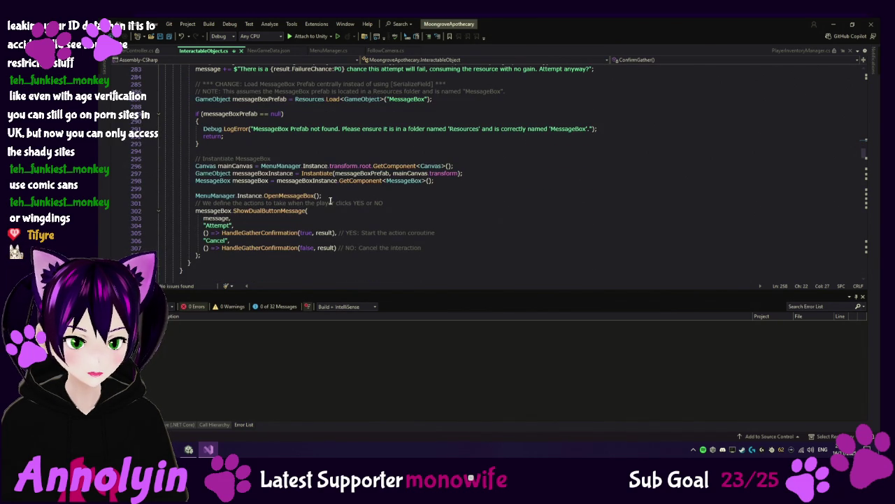
scroll(330, 200, "up", 3)
scroll(326, 200, "up", 1)
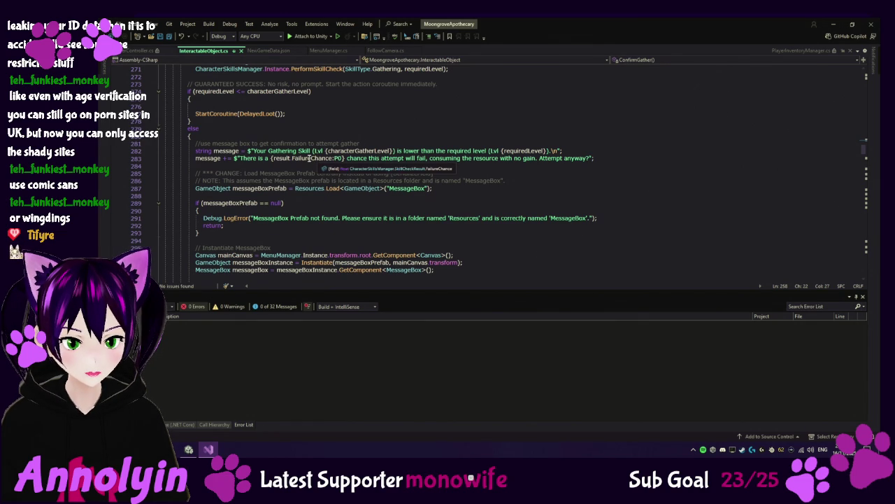
scroll(310, 157, "up", 6)
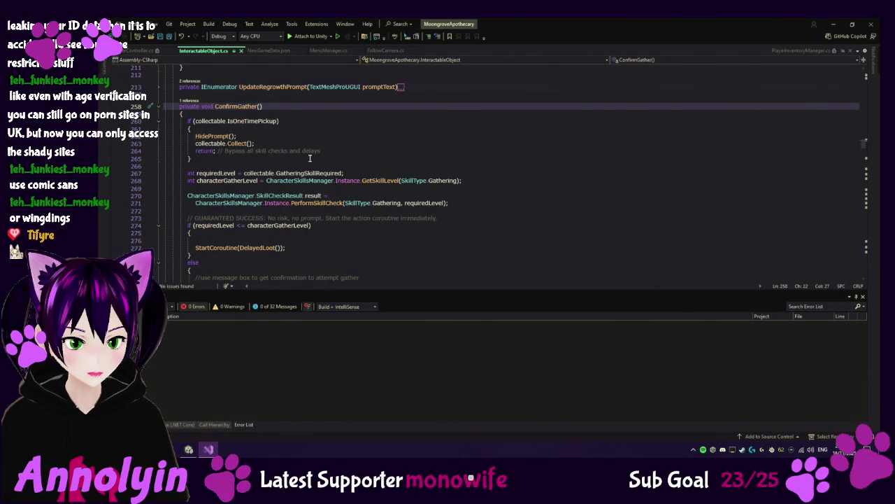
left_click(189, 452)
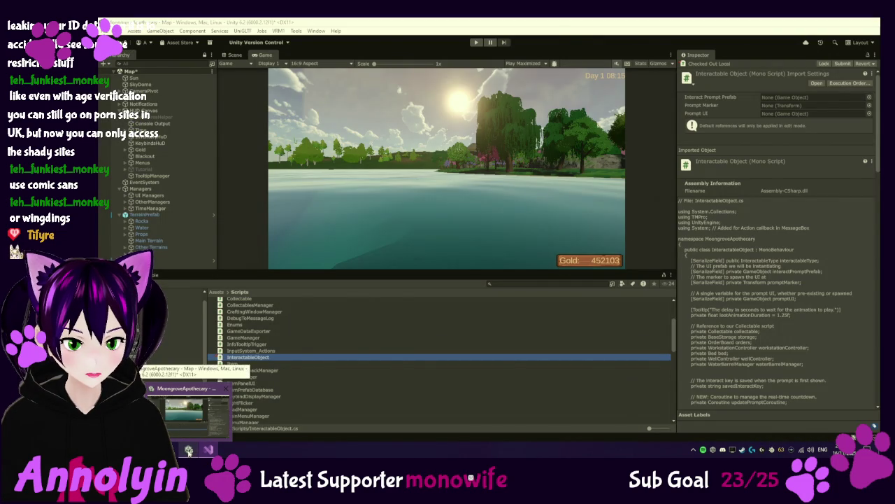
left_click(189, 451)
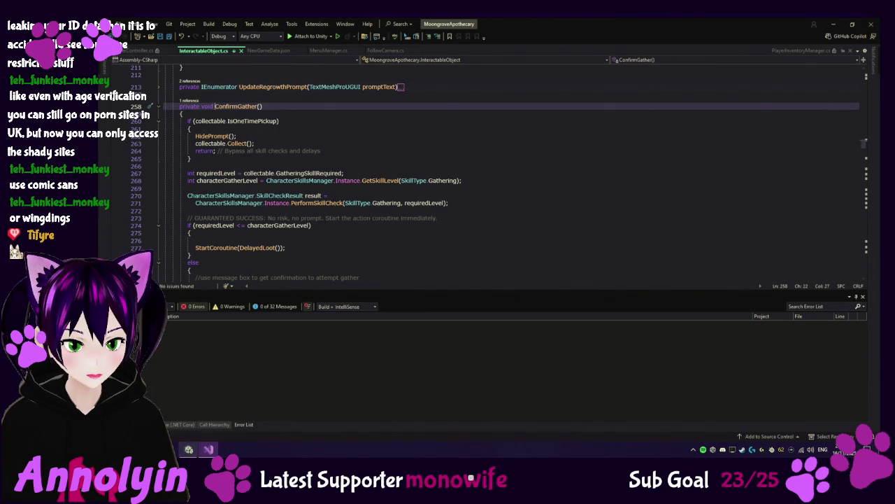
key("alt+Tab")
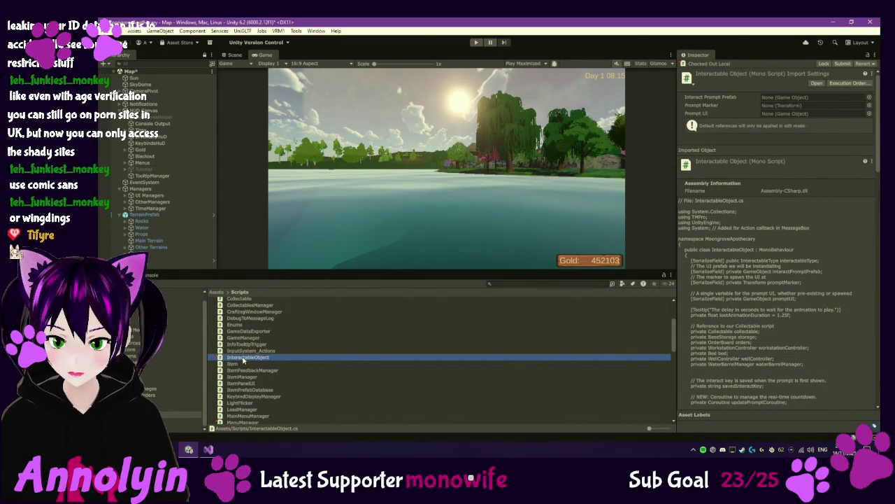
key("alt+Tab")
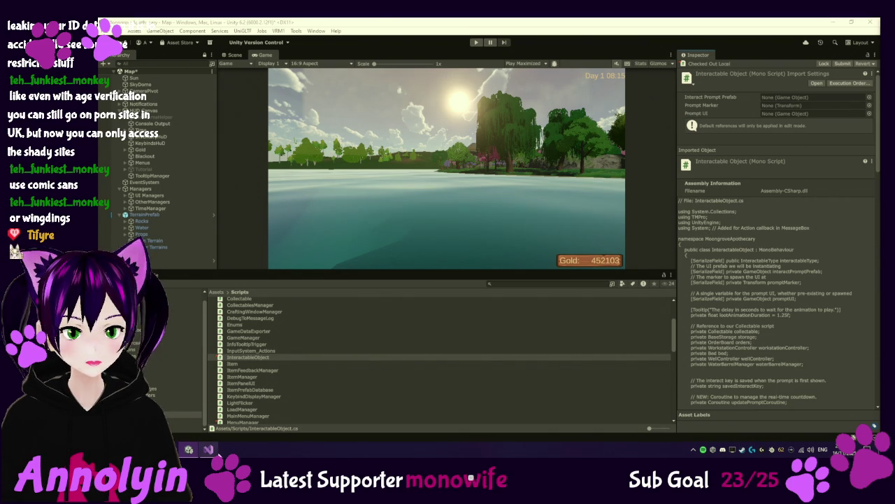
left_click(208, 449)
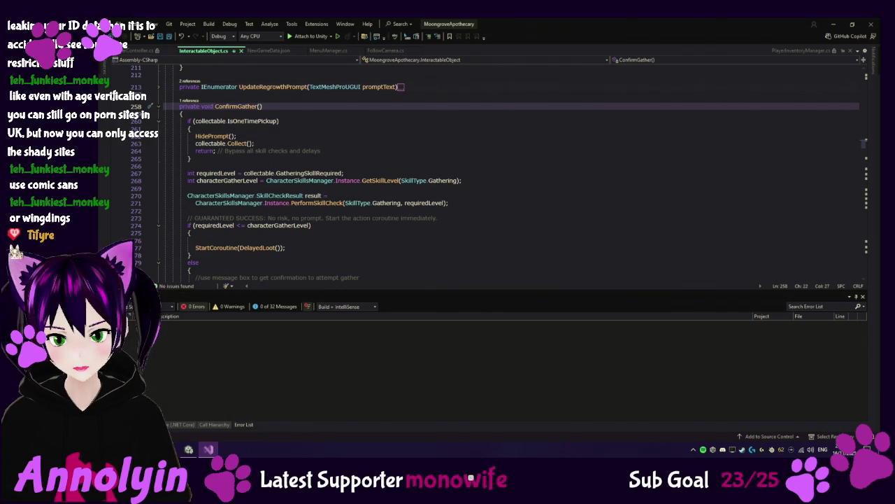
Finish reading ConfirmGather, navigate back to PlayerController's Interact() call, then switch to Unity.
scroll(359, 191, "down", 2)
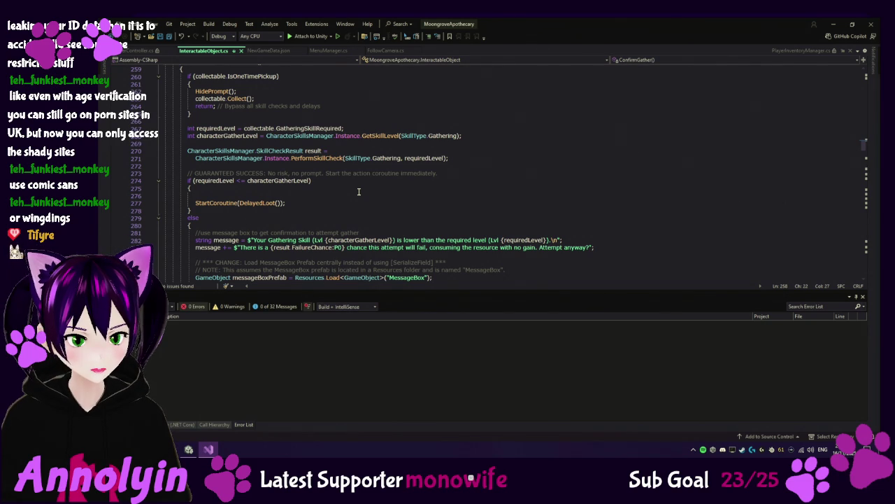
scroll(358, 191, "down", 2)
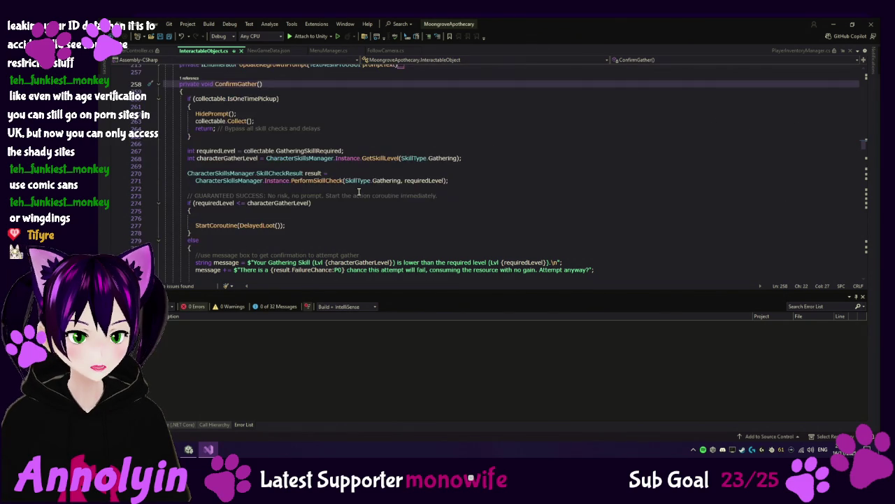
scroll(370, 195, "down", 2)
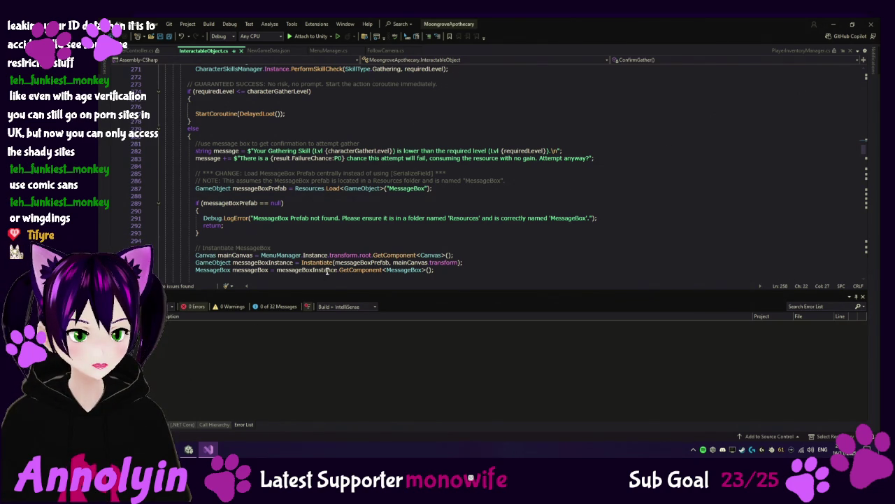
scroll(400, 204, "down", 2)
scroll(399, 205, "down", 1)
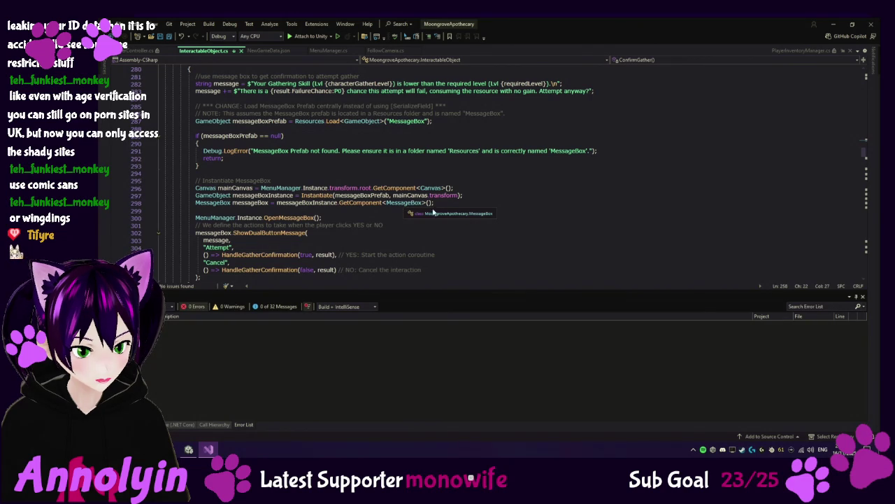
scroll(467, 223, "down", 2)
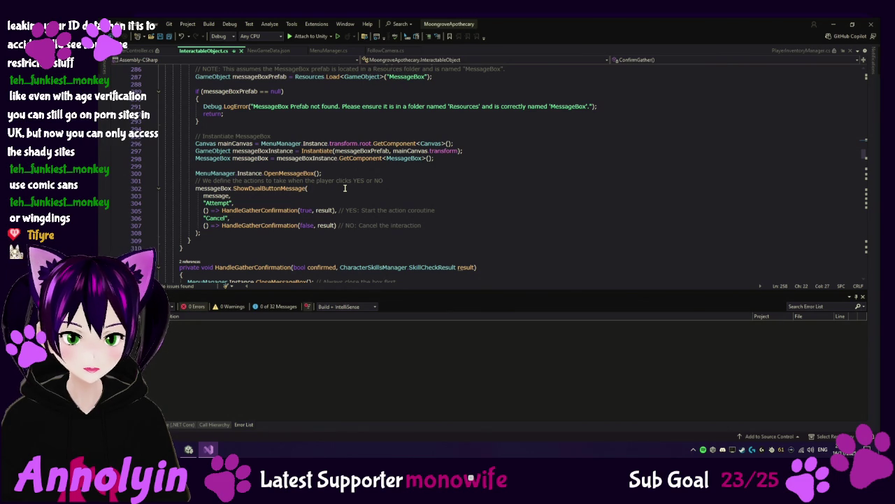
scroll(345, 187, "up", 1)
key("ctrl+minus")
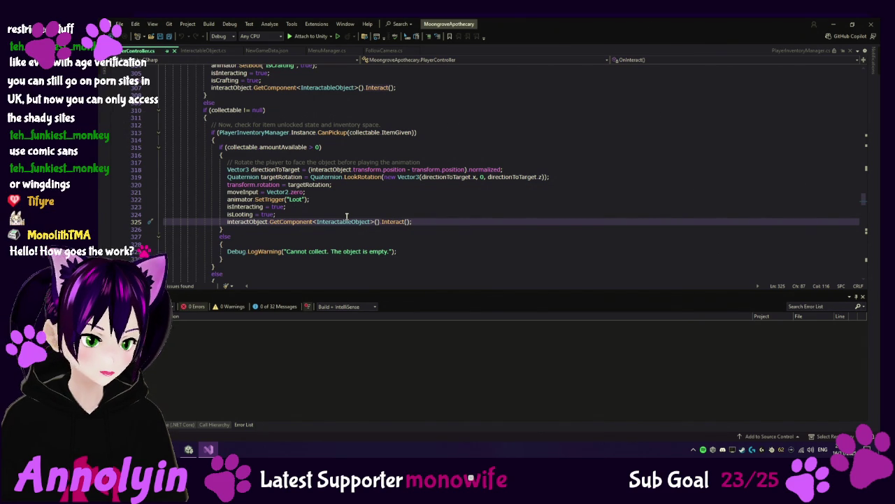
left_click(189, 449)
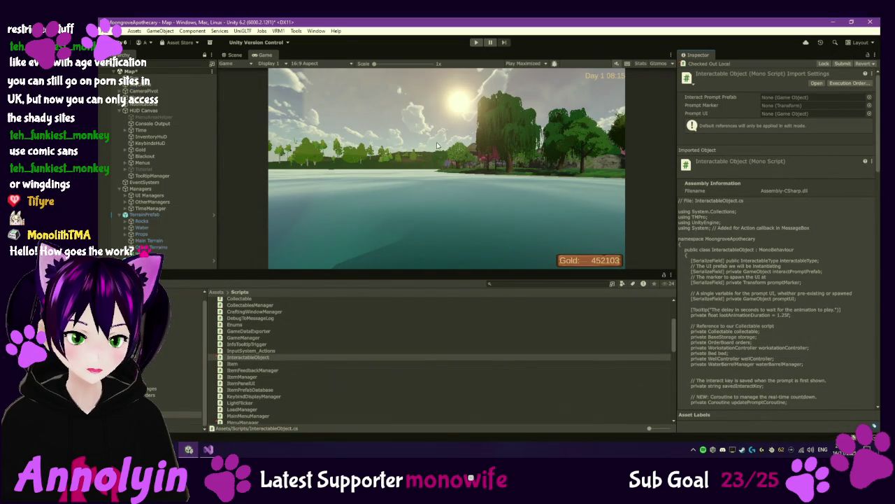
Enter Play mode, continue the saved game, and walk out of the tavern into the garden.
left_click(476, 42)
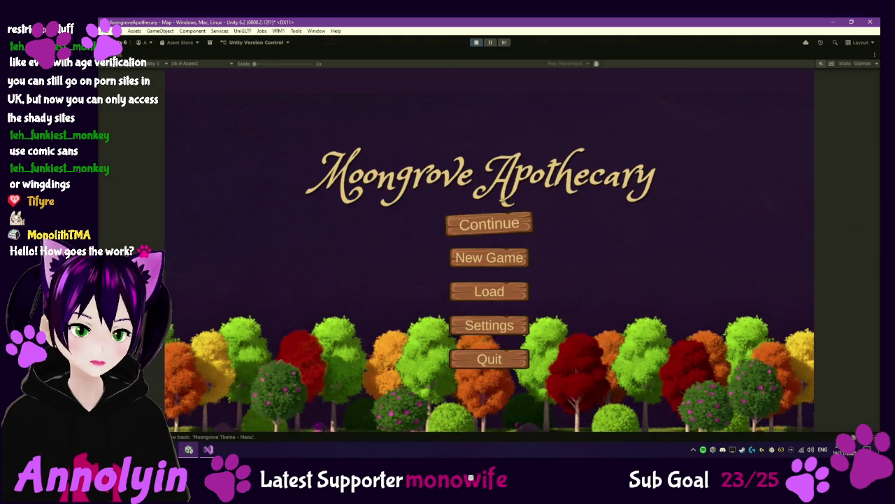
left_click(490, 224)
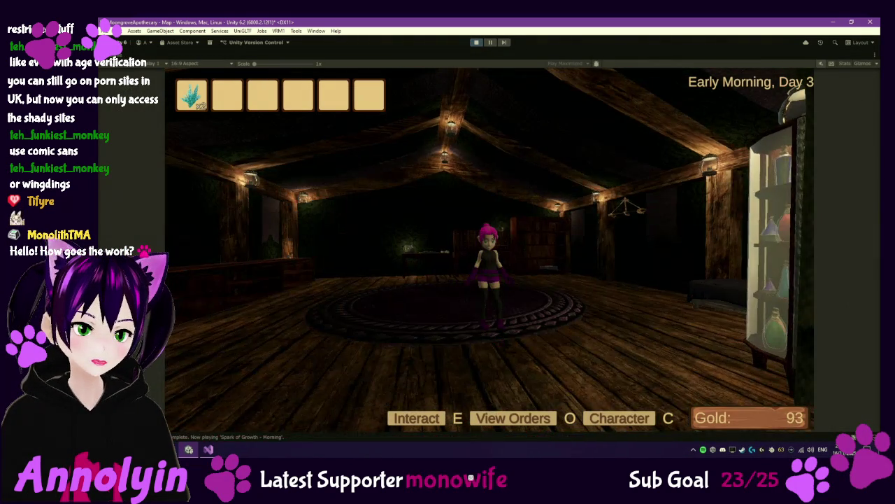
key("s")
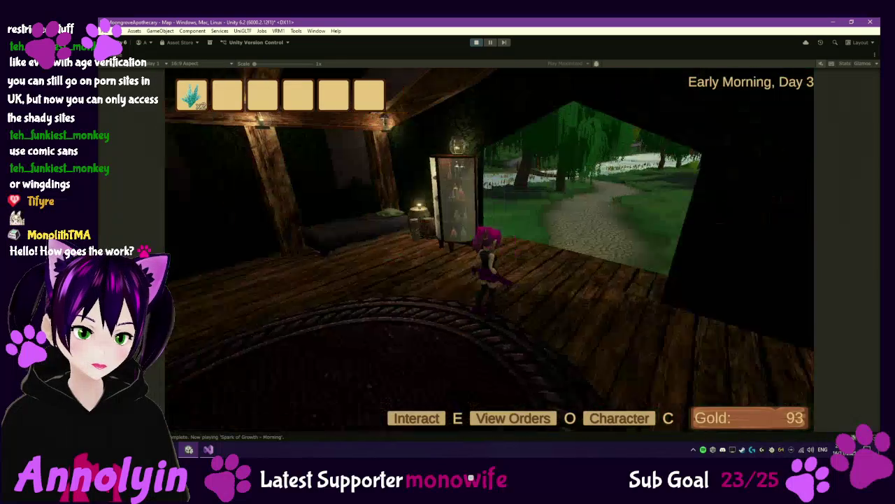
key("w")
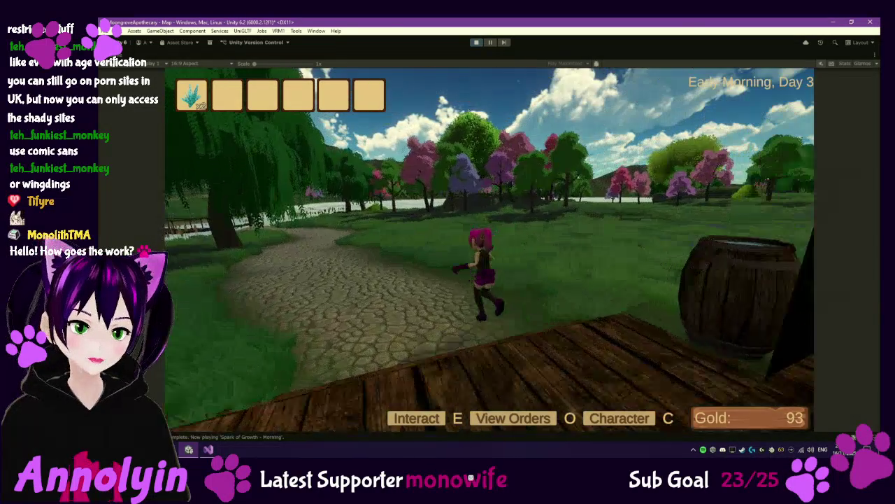
key("w")
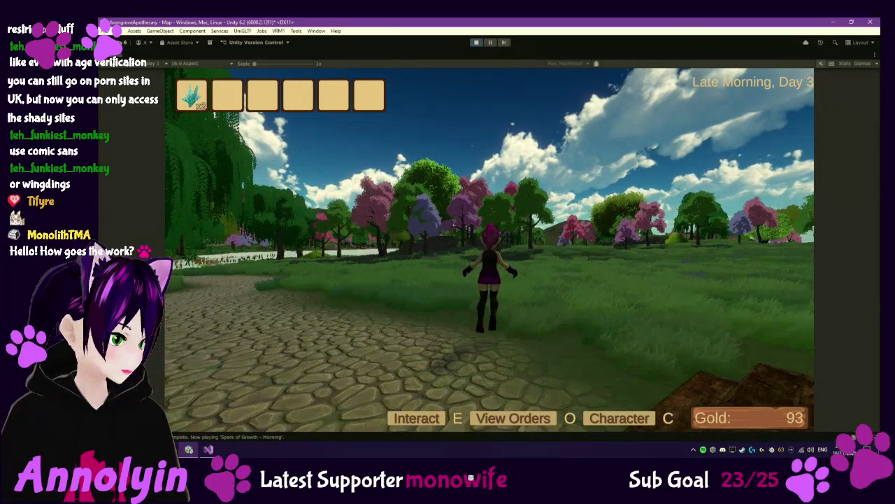
Turn across the grass and swing the camera around toward the bridge.
key("d")
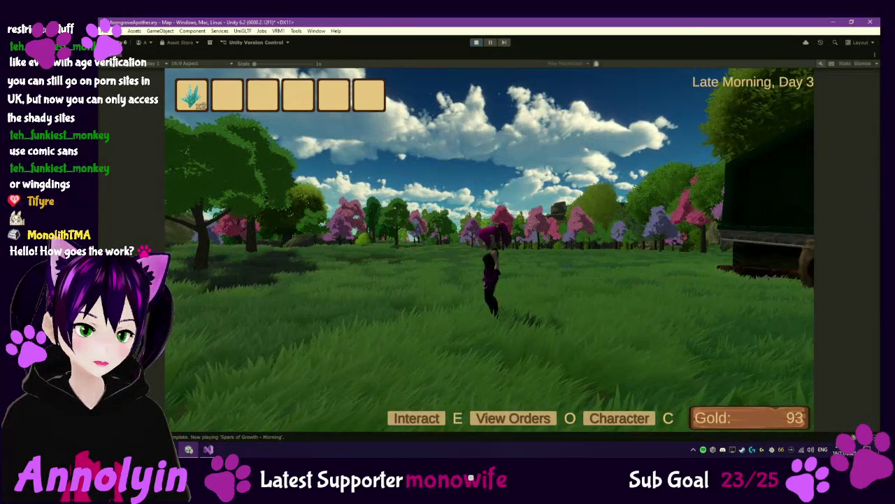
key("a")
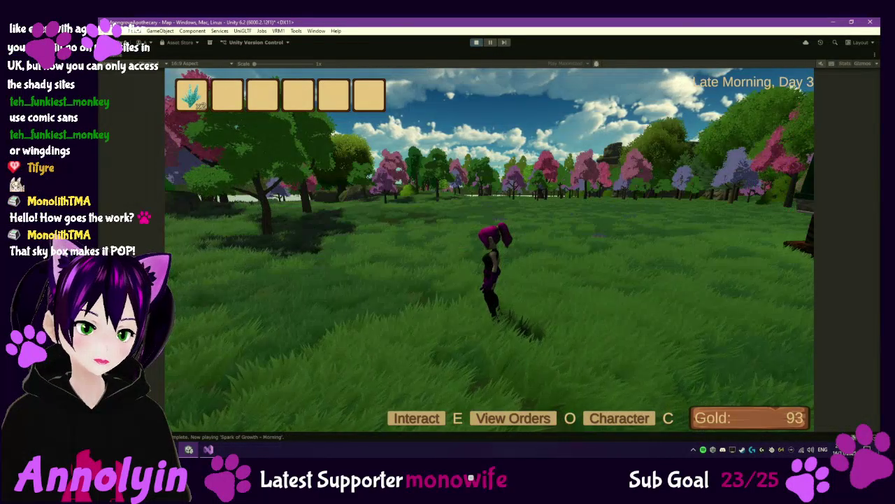
key("a")
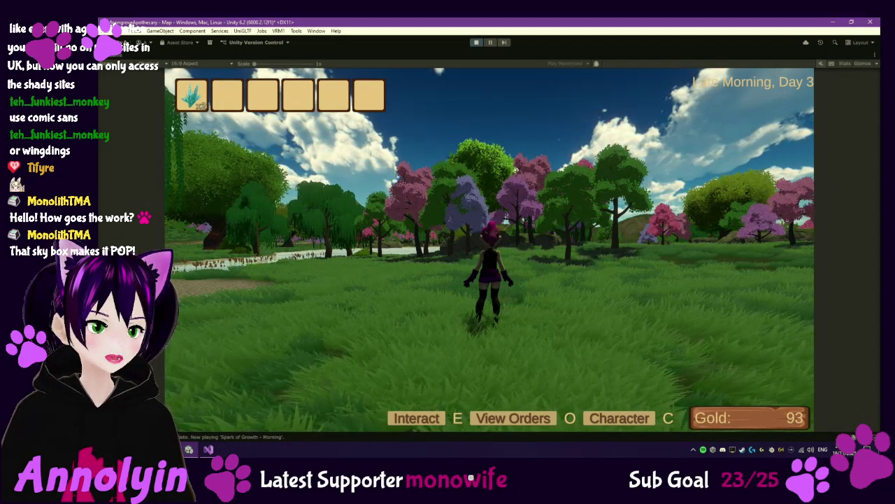
key("a")
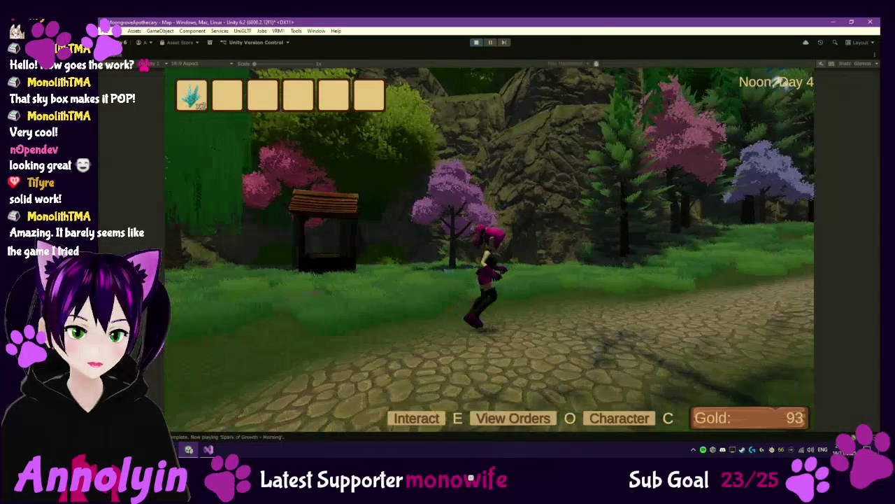
Run over the wooden bridge to the pond edge, pause with Escape, and exit Play mode.
key("w")
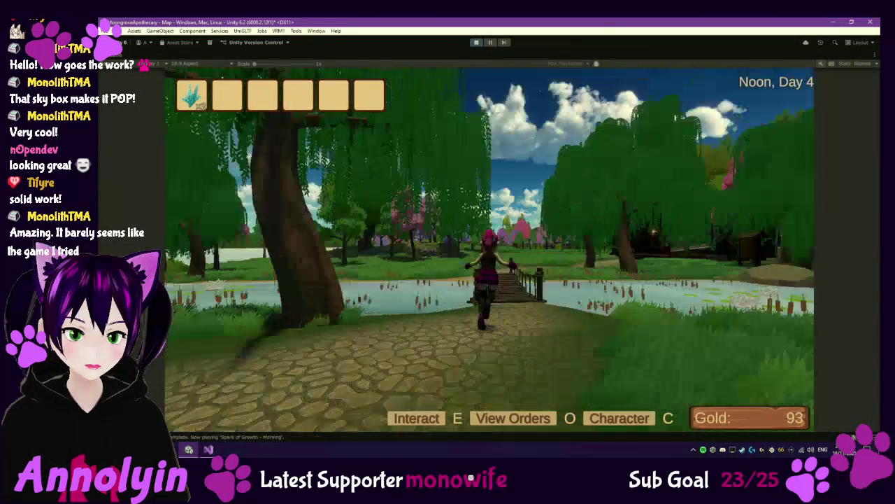
key("w")
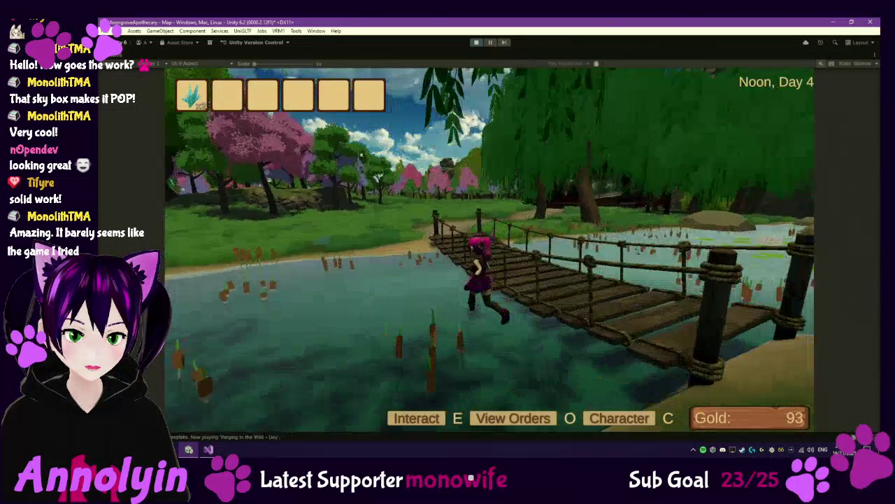
key("w")
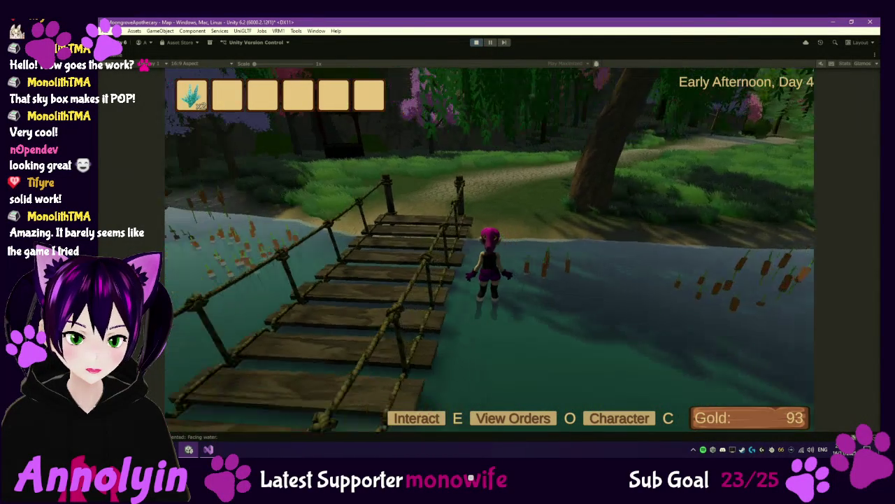
key("Escape")
left_click(477, 43)
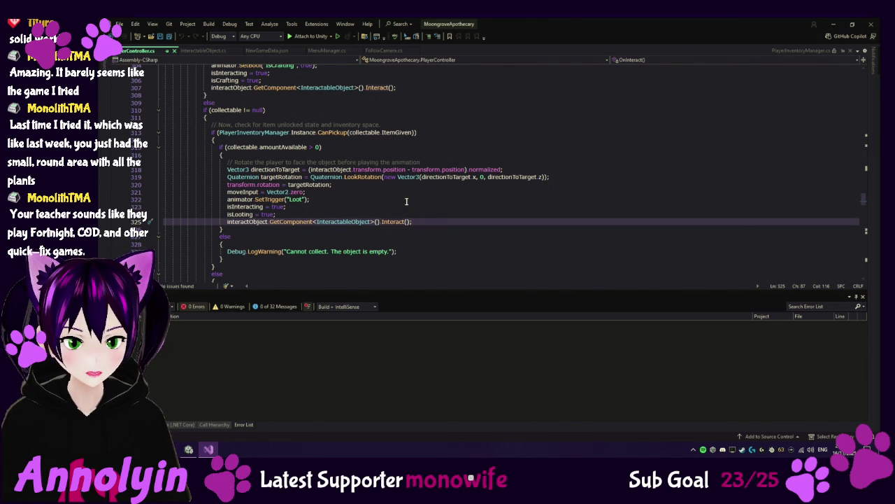
Bring the Unity editor to the front from the Windows taskbar.
left_click(189, 449)
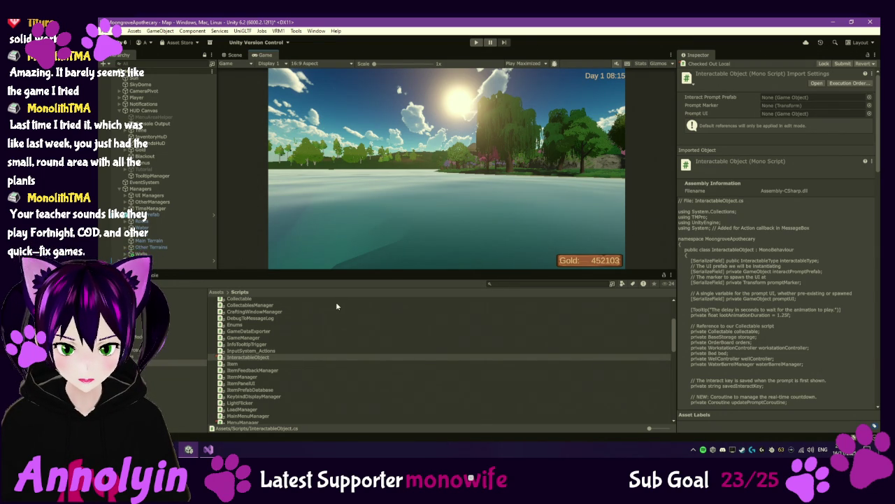
Check out the PlayerController script in the Scripts folder via Version Control > Check Out.
scroll(265, 377, "down", 3)
left_click(314, 362)
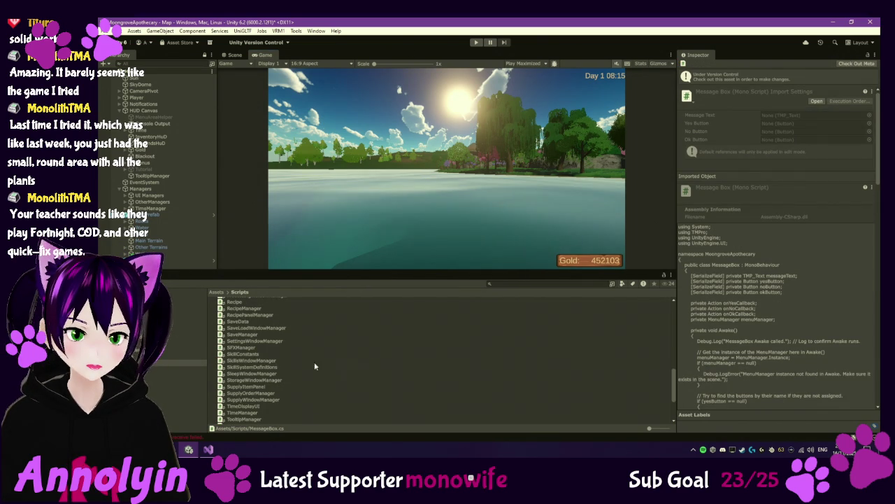
scroll(314, 362, "down", 3)
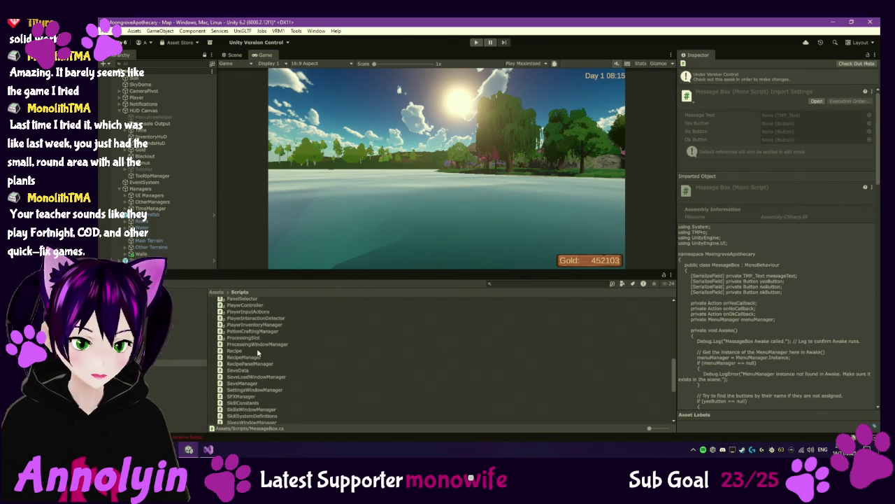
left_click(244, 307)
right_click(245, 307)
mouse_move(280, 79)
left_click(392, 96)
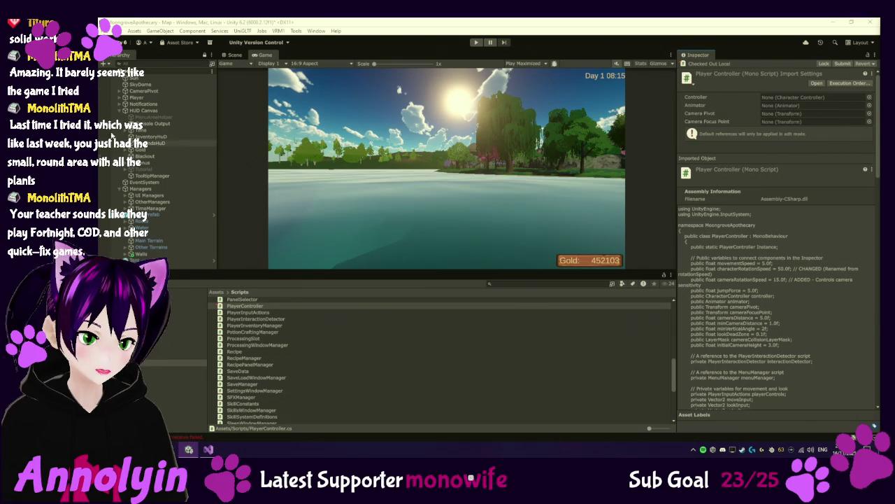
Select SkyDome, orbit the Scene view around the lake terrain, then return to Visual Studio.
left_click(160, 84)
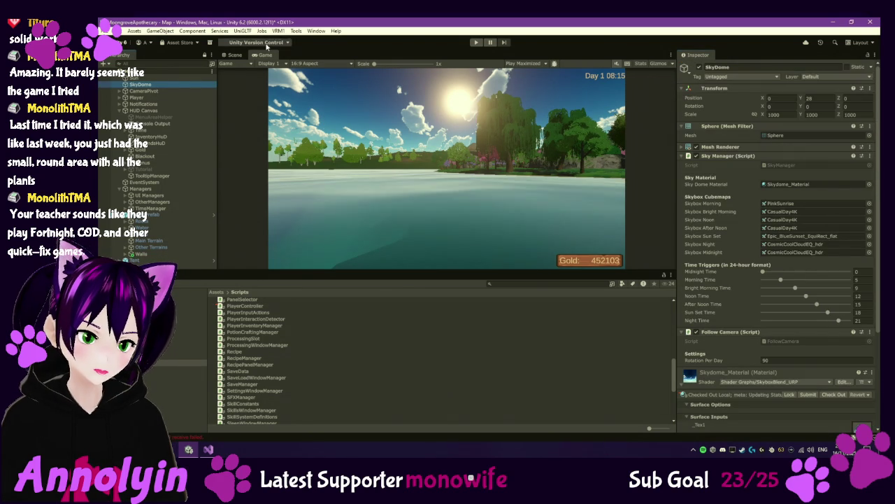
left_click(234, 55)
mouse_move(349, 214)
left_mouse_down()
mouse_move(470, 152)
mouse_move(396, 198)
mouse_move(354, 157)
left_mouse_up()
mouse_move(351, 195)
left_mouse_down()
mouse_move(437, 211)
mouse_move(476, 186)
mouse_move(599, 182)
mouse_move(559, 210)
mouse_move(528, 161)
mouse_move(383, 181)
mouse_move(429, 154)
mouse_move(388, 183)
mouse_move(378, 210)
mouse_move(352, 233)
mouse_move(409, 209)
mouse_move(485, 251)
mouse_move(501, 238)
left_mouse_up()
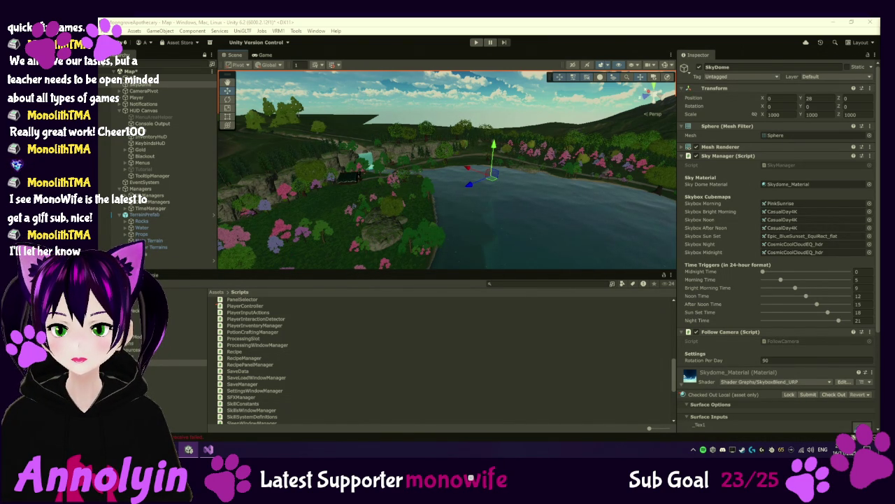
left_click(207, 449)
Review OnInteract in PlayerController.cs, then collapse it to its signature and select the folded block.
scroll(310, 207, "up", 7)
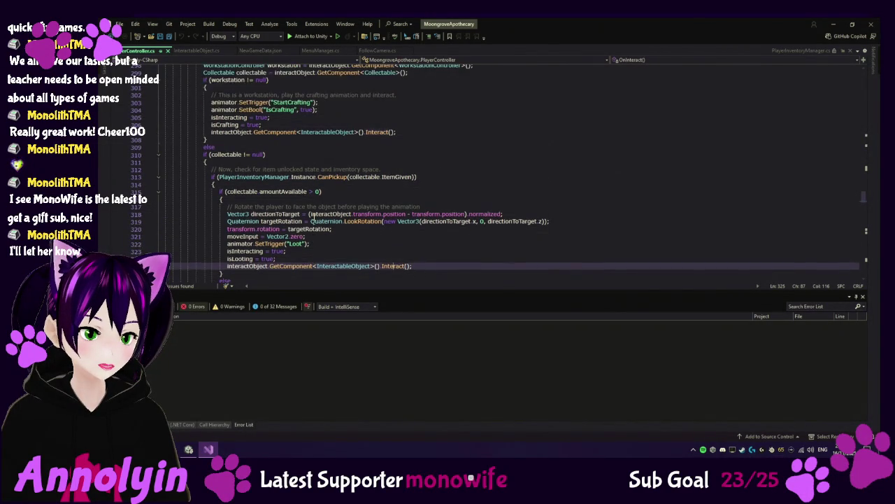
scroll(314, 219, "up", 3)
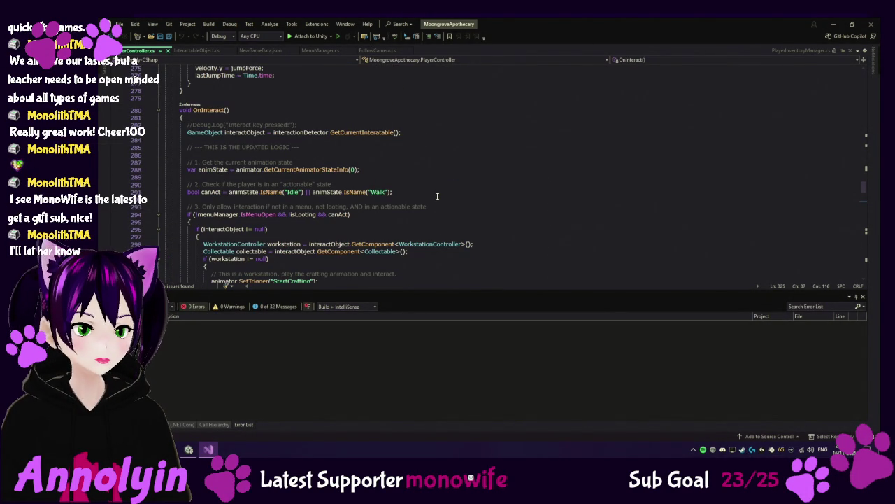
scroll(439, 196, "down", 1)
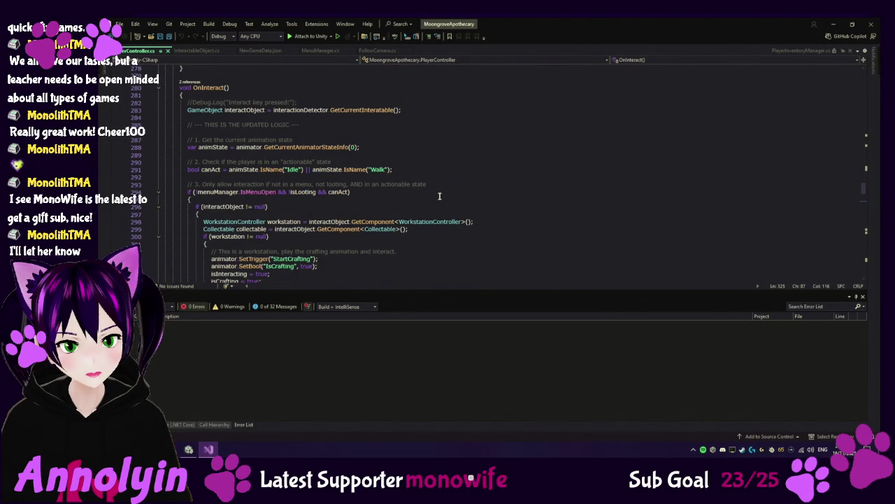
scroll(440, 196, "down", 2)
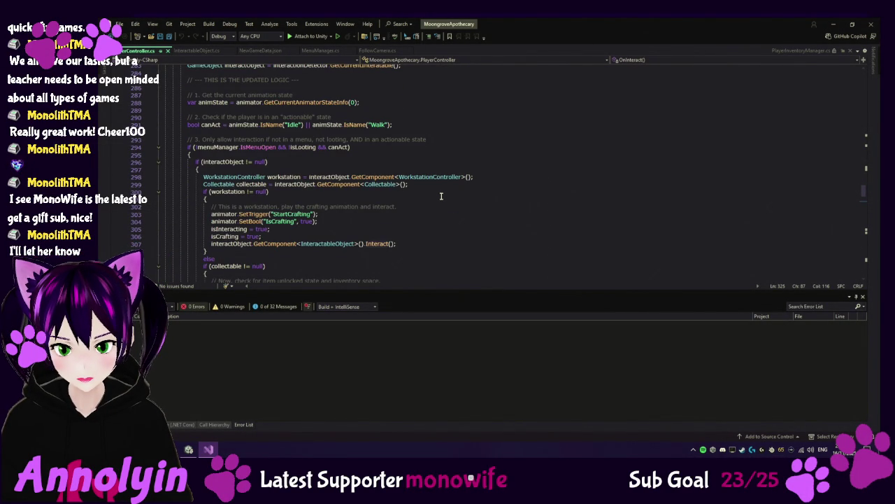
scroll(441, 195, "down", 1)
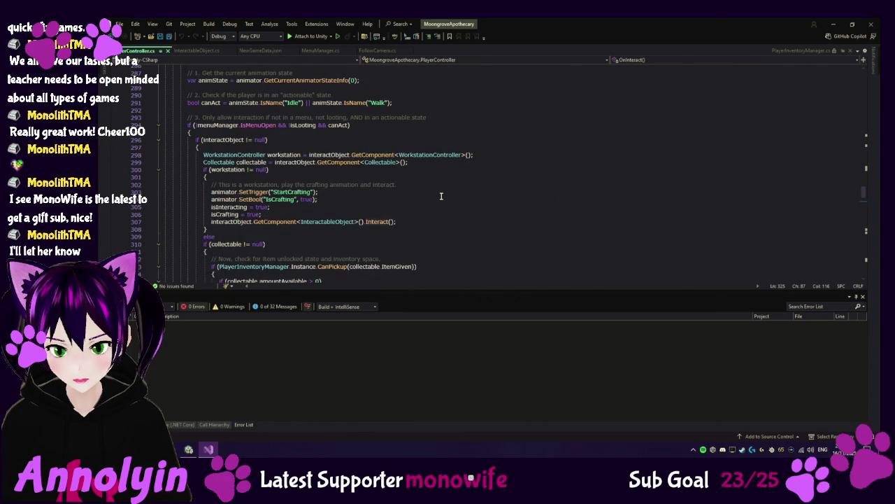
scroll(441, 196, "down", 10)
scroll(445, 196, "down", 6)
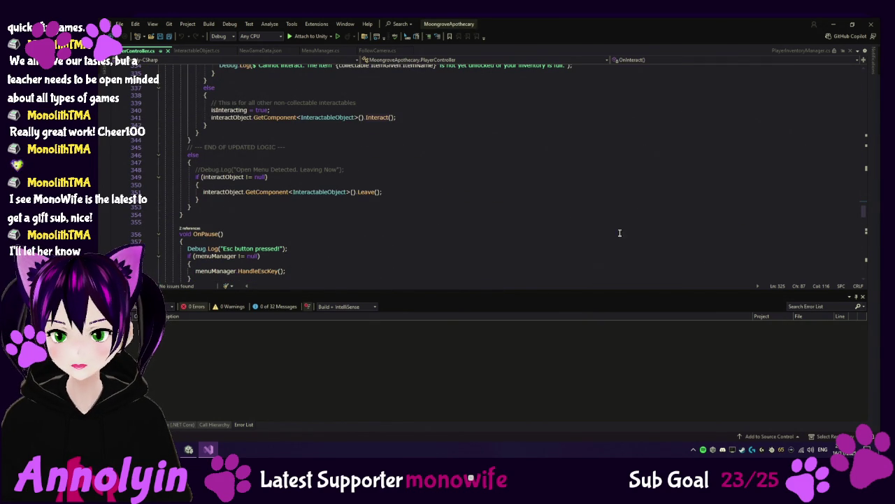
scroll(629, 224, "up", 4)
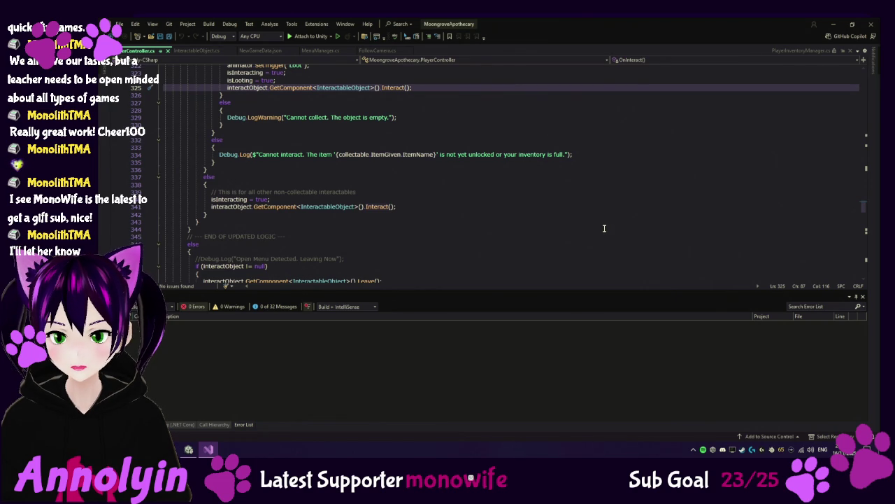
scroll(603, 225, "up", 1)
scroll(604, 228, "up", 11)
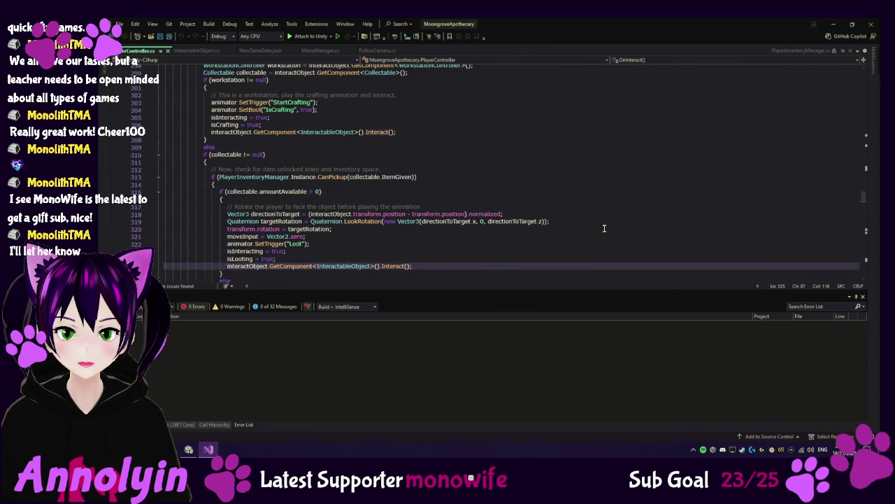
scroll(604, 228, "up", 4)
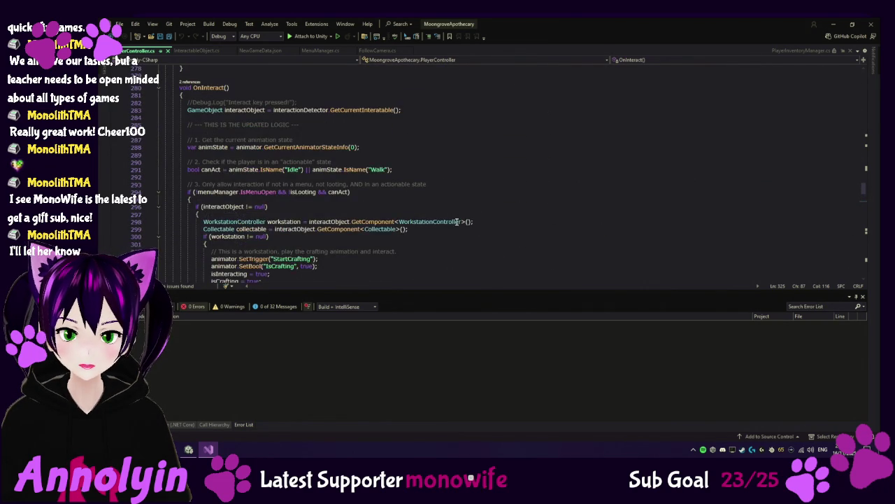
left_click(158, 110)
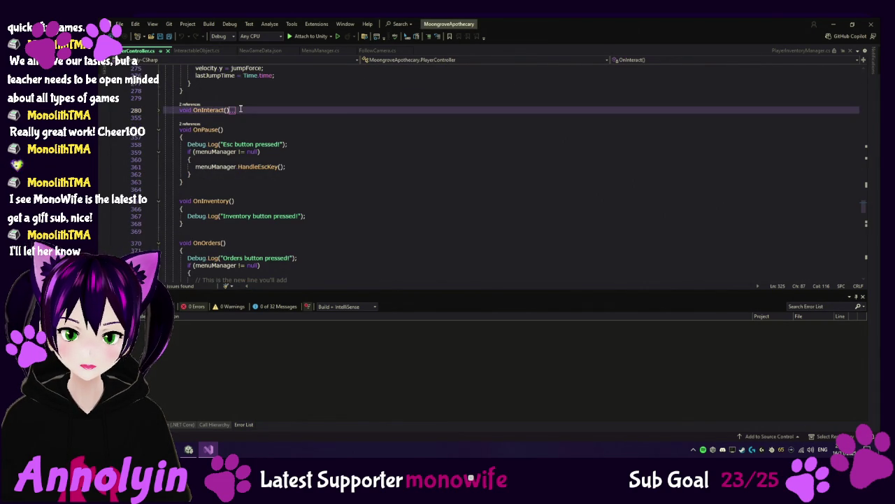
left_click(180, 110)
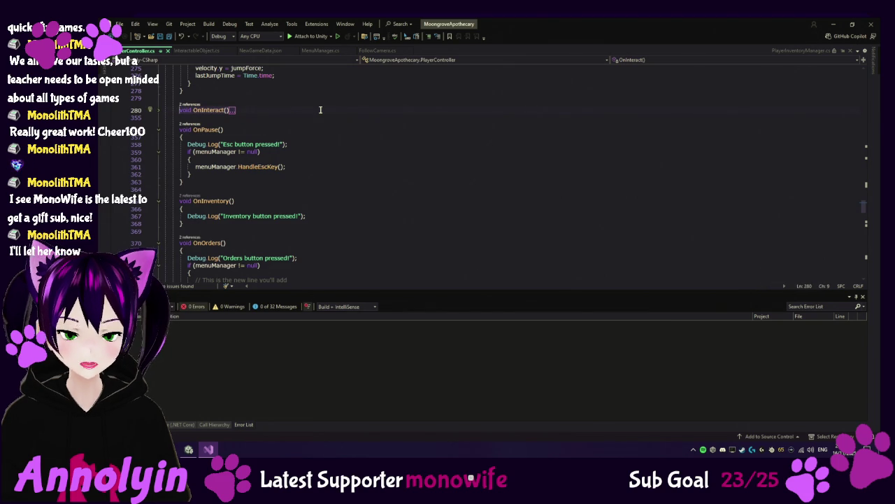
Replace OnInteract with a simplified version that faces the player and lets the object handle interaction.
key("ctrl+minus")
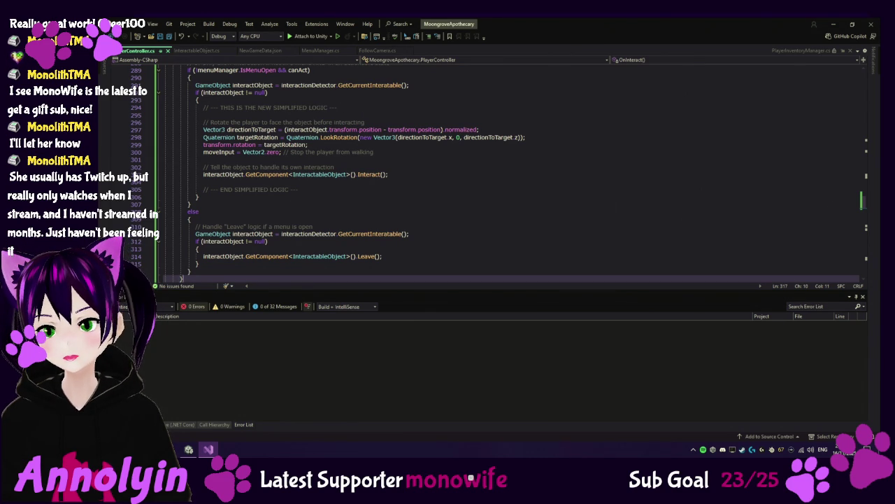
left_click(208, 52)
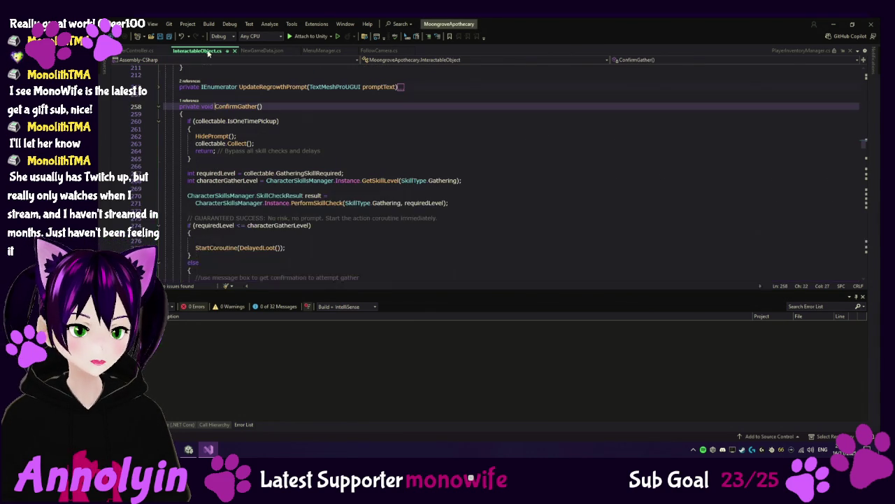
Append the updated code block to InteractableObject.cs and jump to the IsSuccess error on line 301.
left_click(484, 217)
key("ctrl+End")
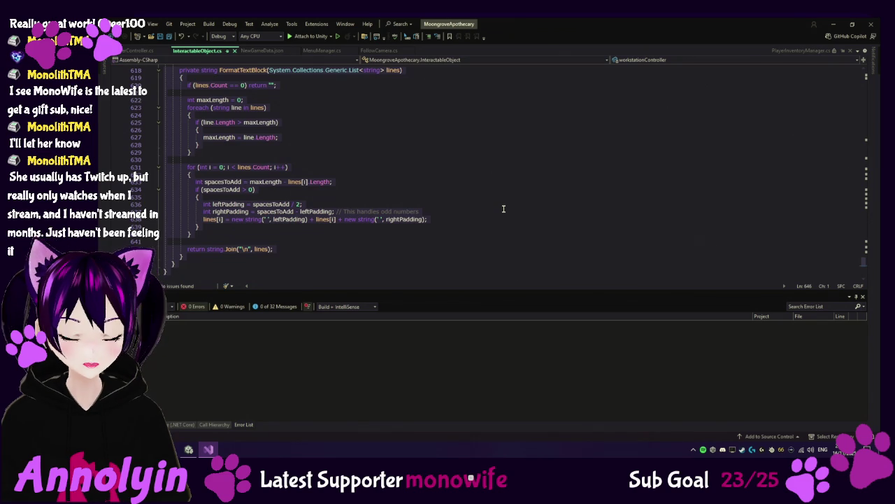
key("ctrl+v")
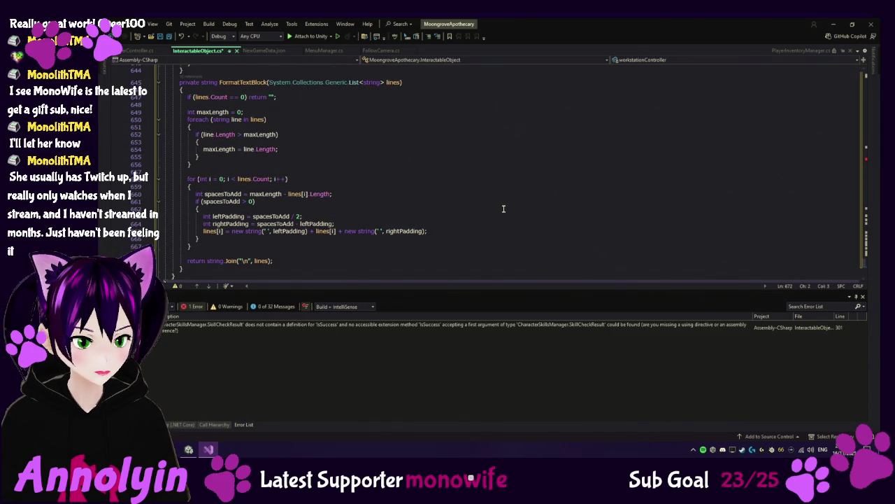
double_click(445, 324)
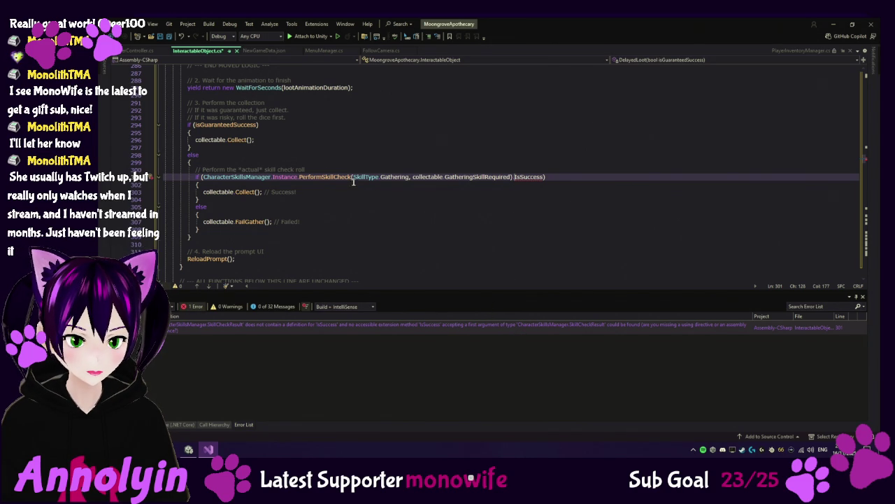
left_click(324, 177)
Check SkillCheckResult's DidSucceed field in CharacterSkillsManager.cs, copy the IsSuccess error, and return to Unity.
right_click(324, 177)
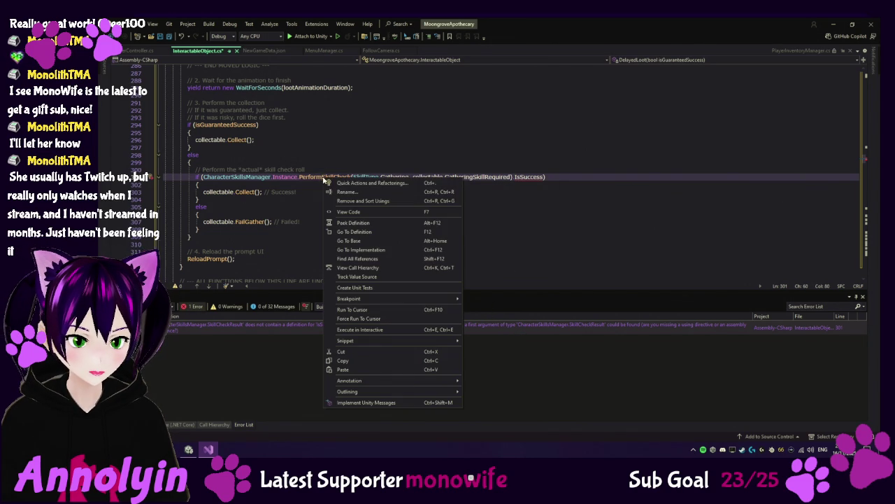
left_click(363, 235)
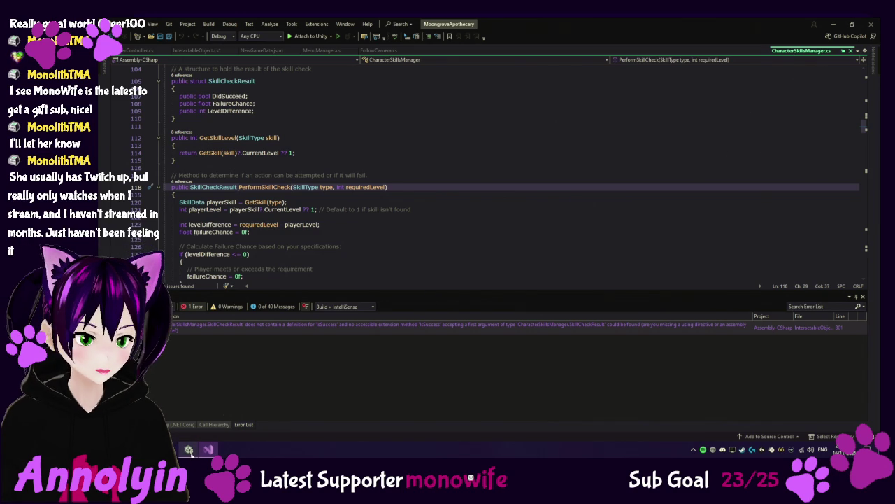
left_click(255, 333)
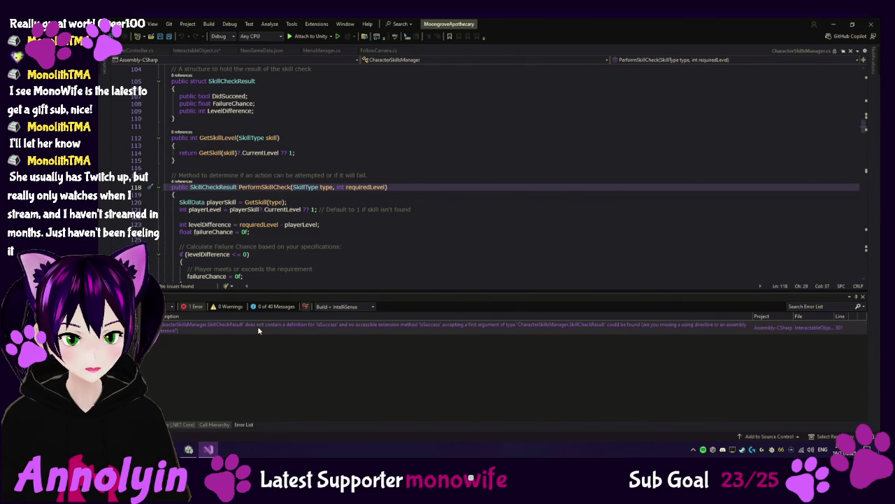
right_click(259, 326)
left_click(281, 369)
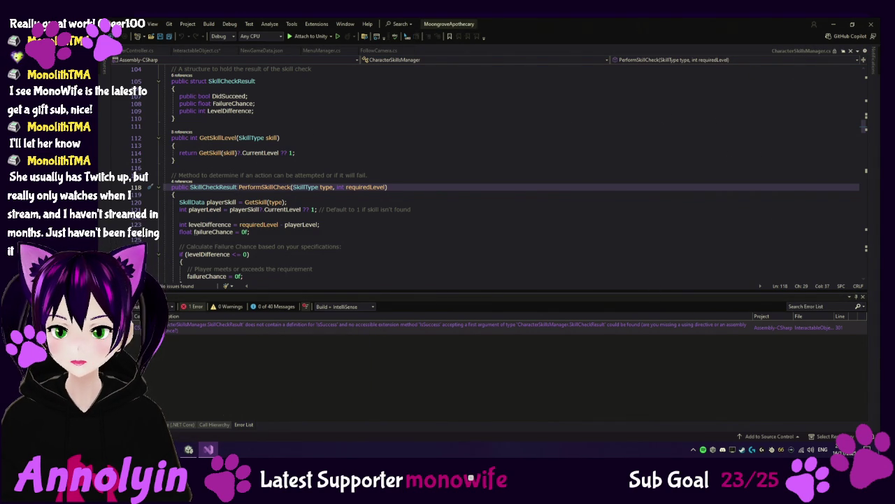
left_click(189, 449)
scroll(264, 357, "up", 10)
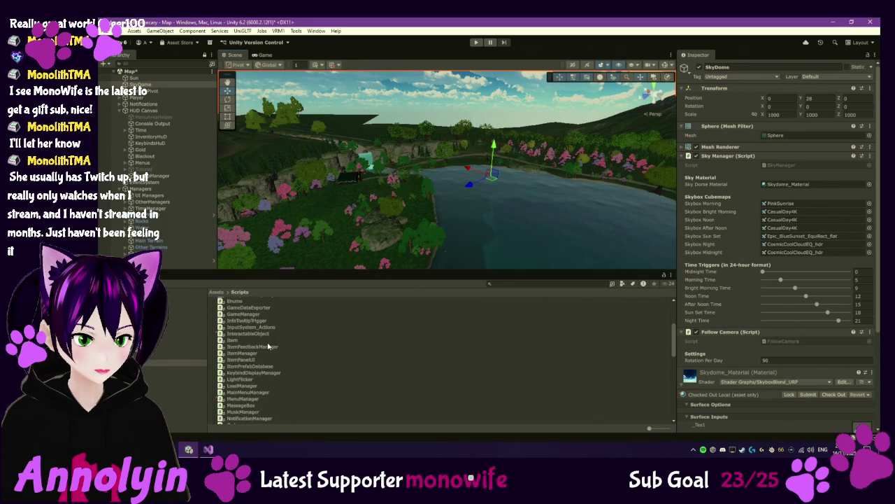
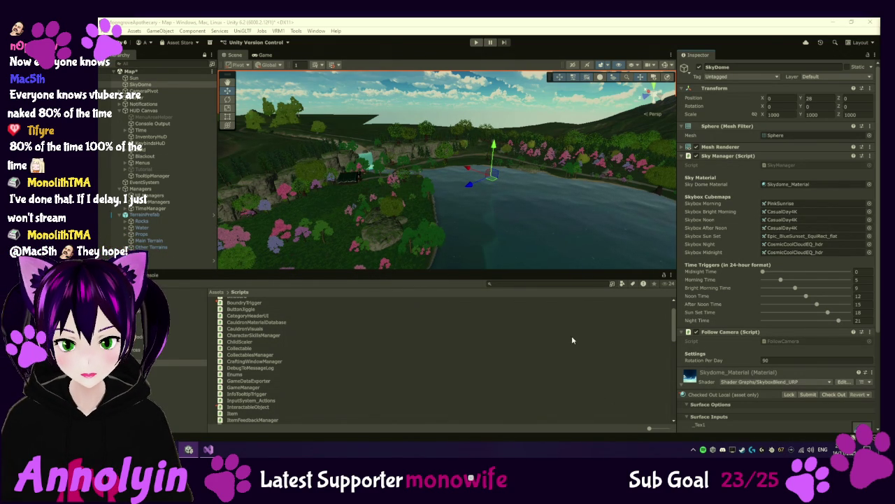
Select the CategoryHeaderUI script, then jump to the code causing the IsSuccess error.
left_click(590, 316)
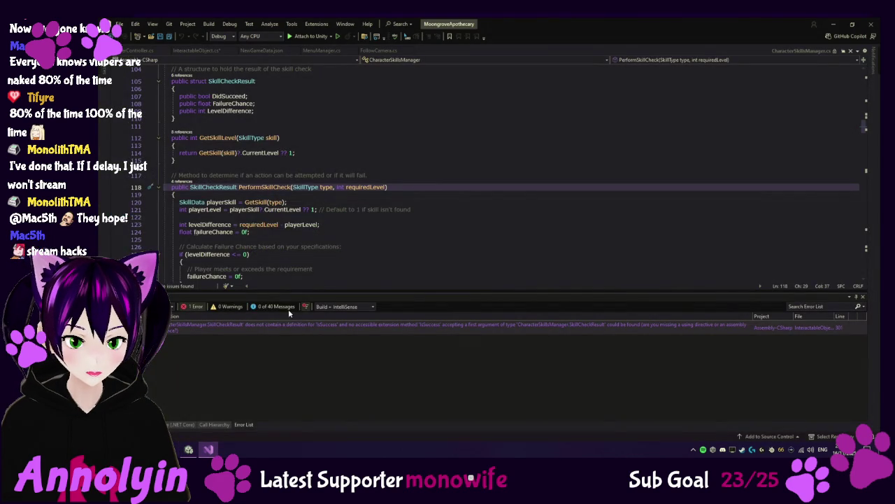
double_click(278, 333)
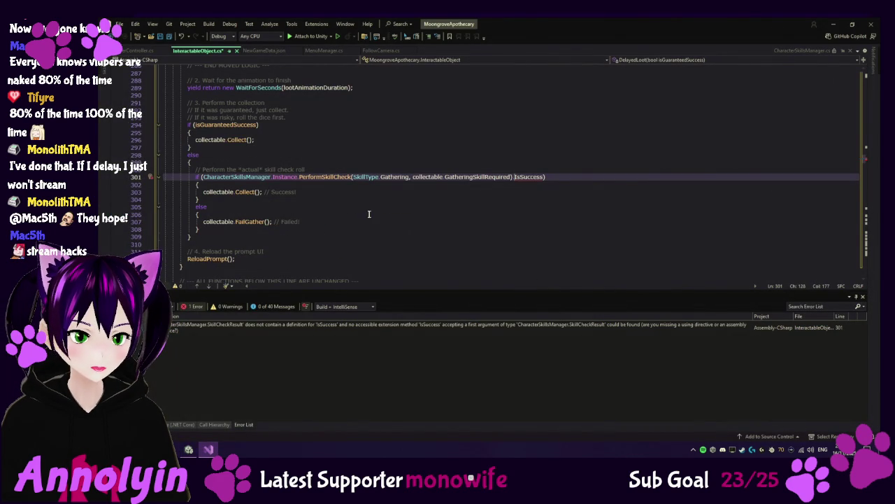
Replace the folded DelayedLoot with a version that rolls Random.value against result.FailureChance.
scroll(247, 199, "up", 1)
scroll(247, 198, "up", 4)
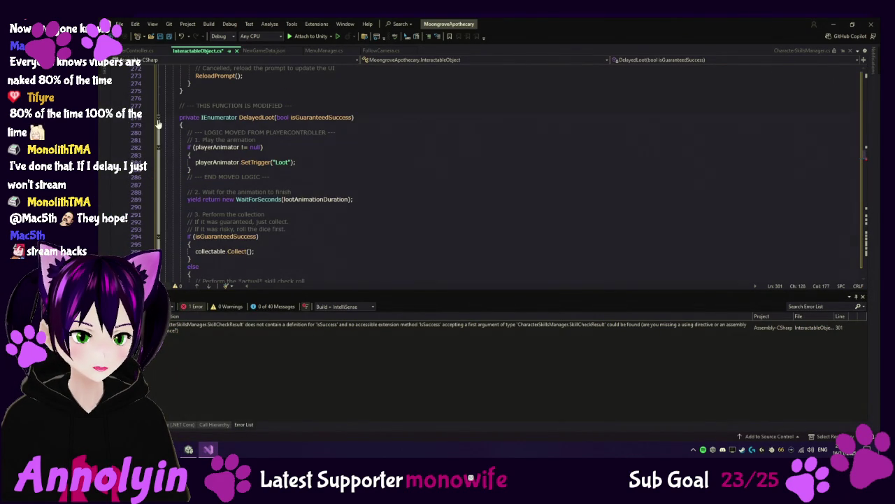
left_click(158, 117)
left_click(369, 119)
left_click(179, 118)
key("ctrl+m")
key("ctrl+m")
scroll(294, 138, "down", 7)
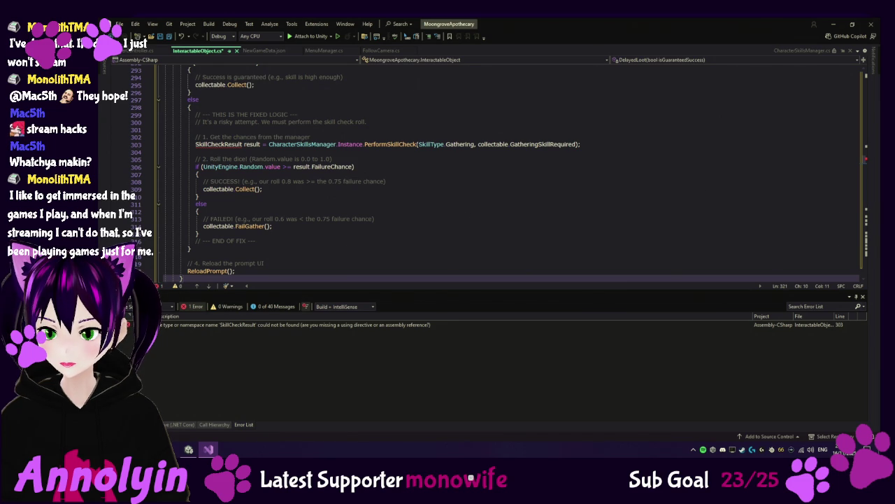
Switch over to the browser, then return to Unity and Visual Studio.
key("alt+Tab")
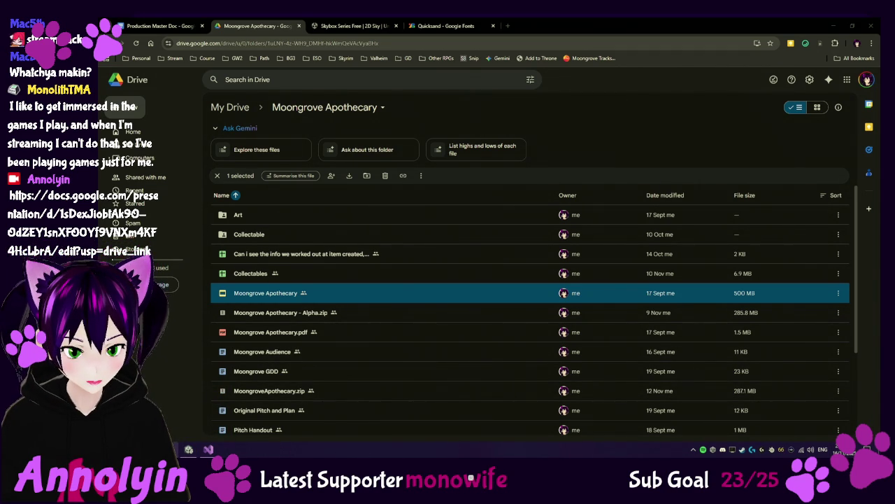
mouse_move(187, 451)
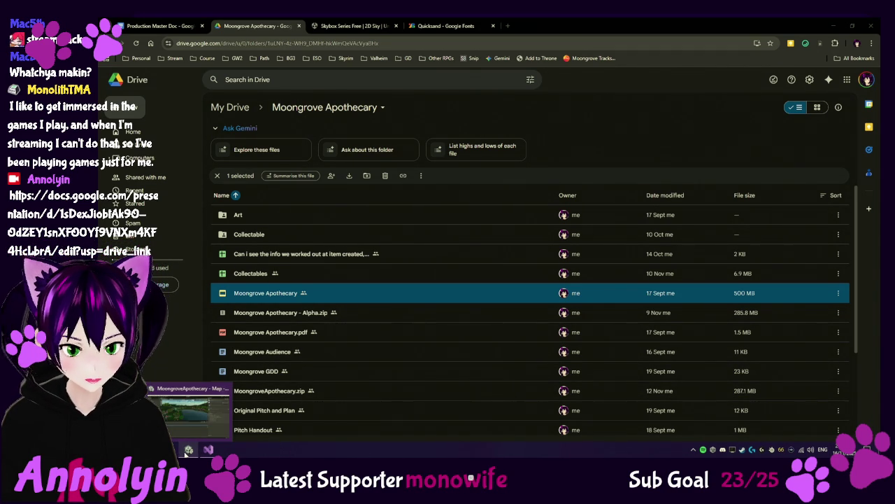
left_click(187, 449)
left_click(207, 449)
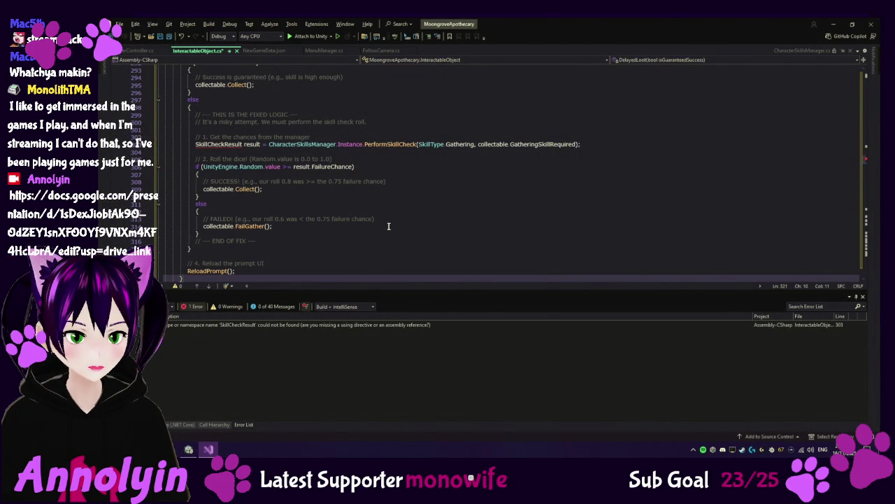
Prefix SkillCheckResult on line 303 with 'CharacterSkillsManager.', leaving 0 errors.
scroll(386, 227, "up", 2)
scroll(388, 226, "up", 2)
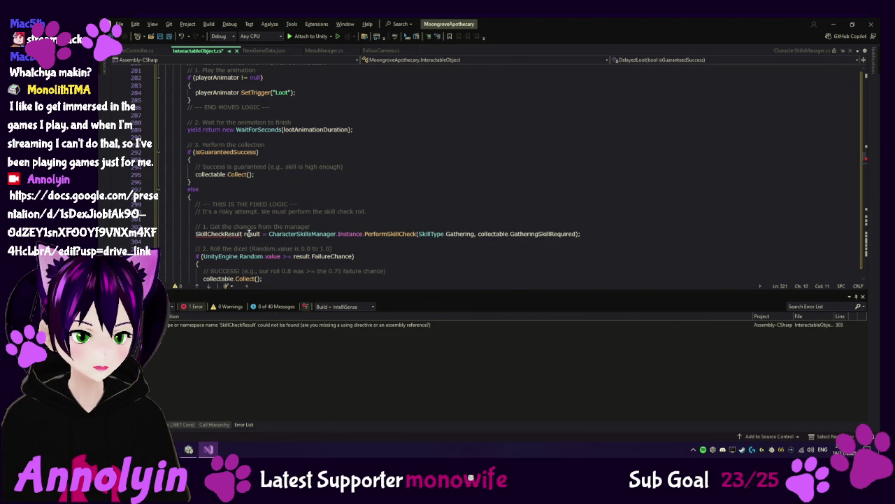
mouse_move(249, 235)
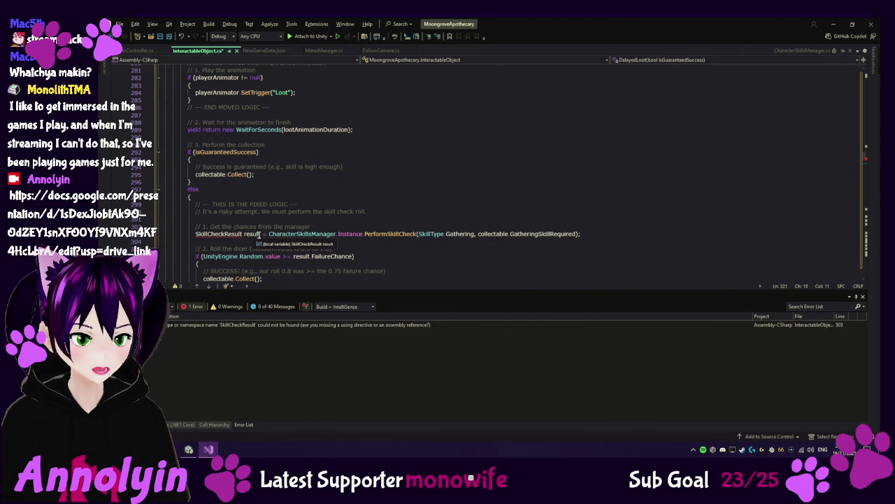
mouse_move(391, 235)
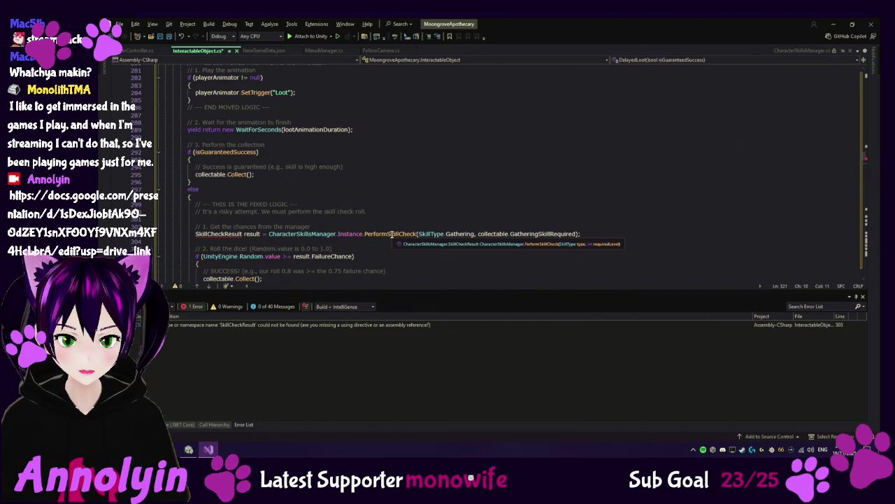
left_click(197, 234)
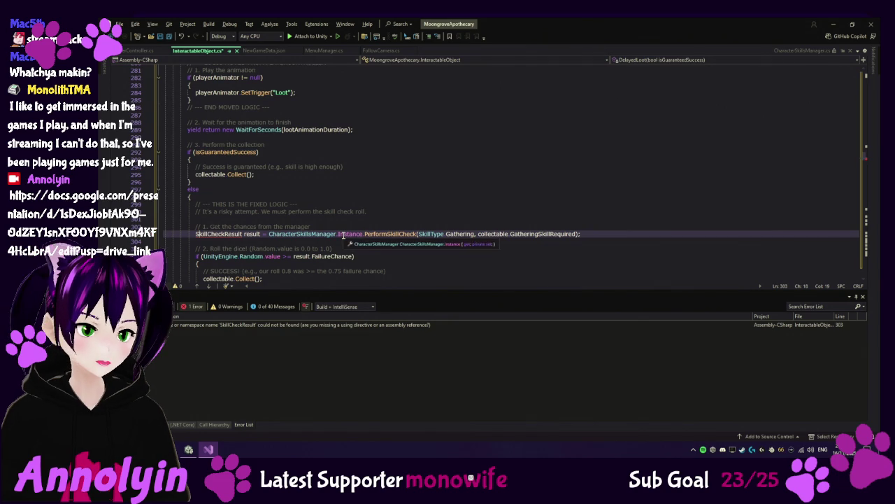
type("Character")
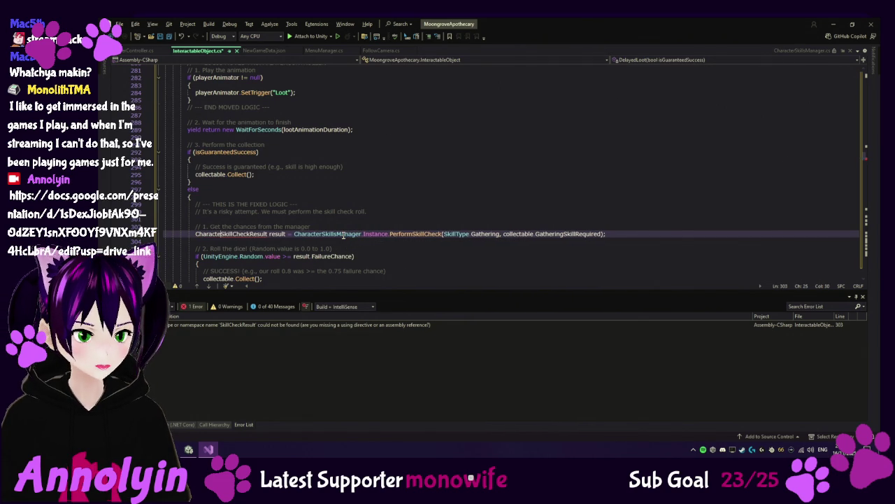
type("SkillsManager")
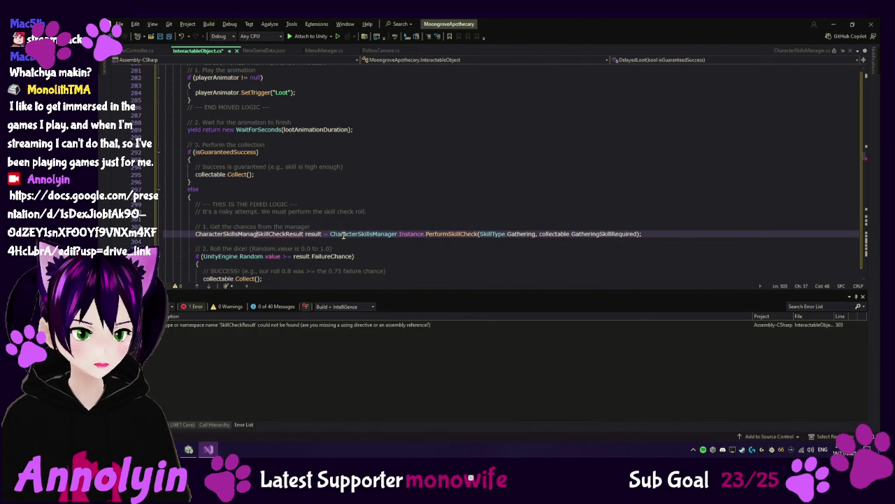
type(".")
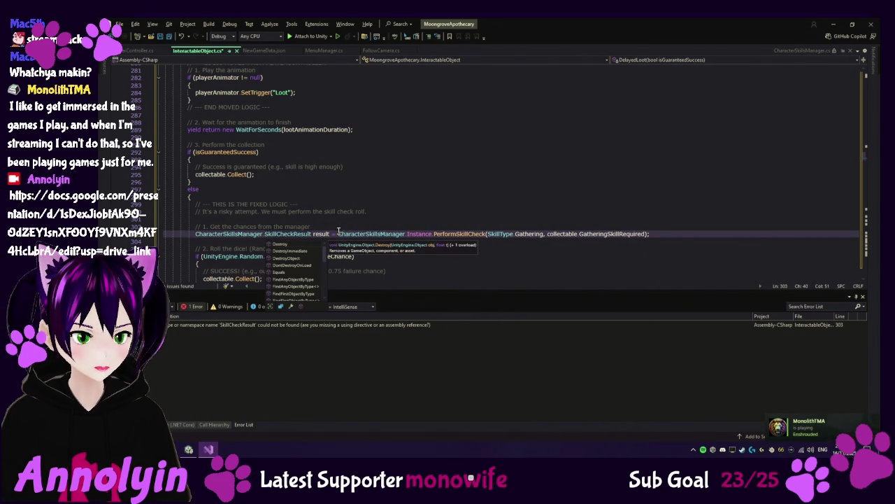
left_click(376, 207)
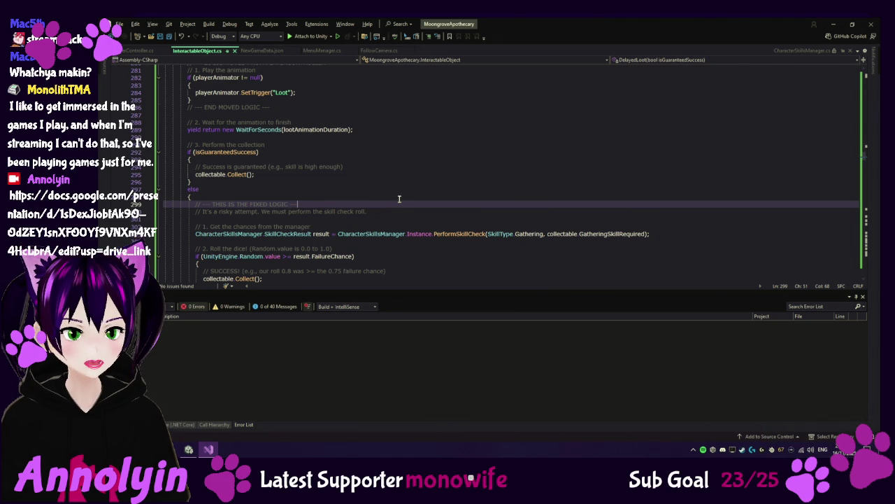
scroll(405, 199, "down", 1)
scroll(406, 198, "down", 8)
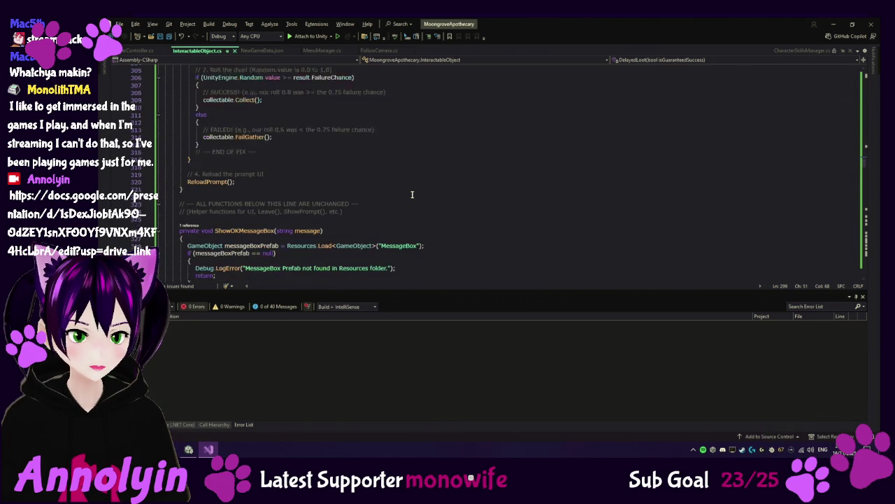
scroll(412, 195, "up", 6)
left_click(490, 166)
left_click(197, 168)
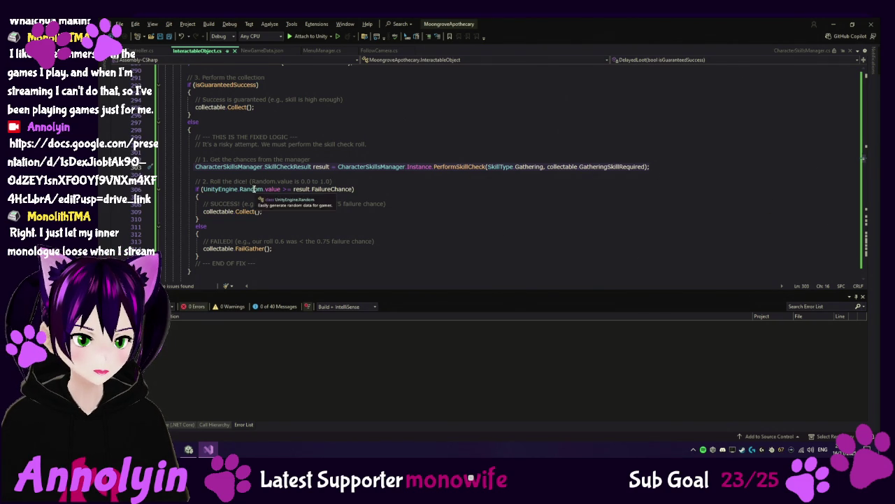
scroll(383, 178, "up", 9)
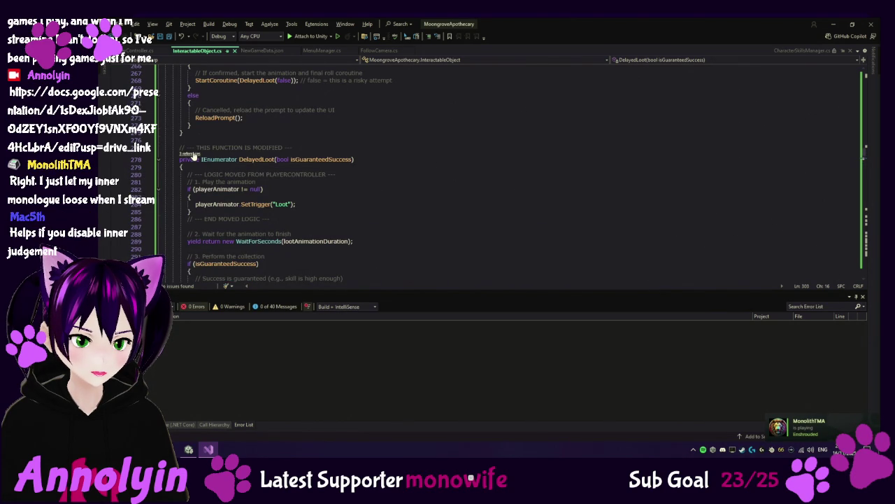
List DelayedLoot's references and jump to its call on line 225.
left_click(190, 153)
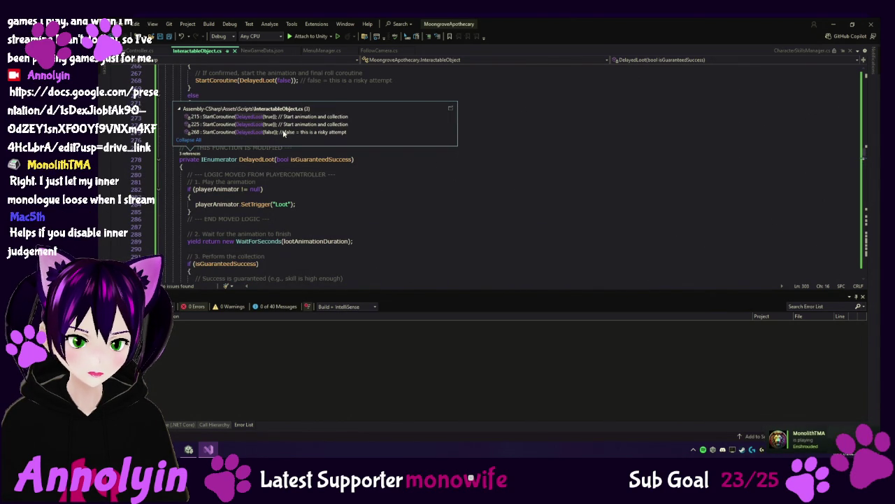
mouse_move(285, 127)
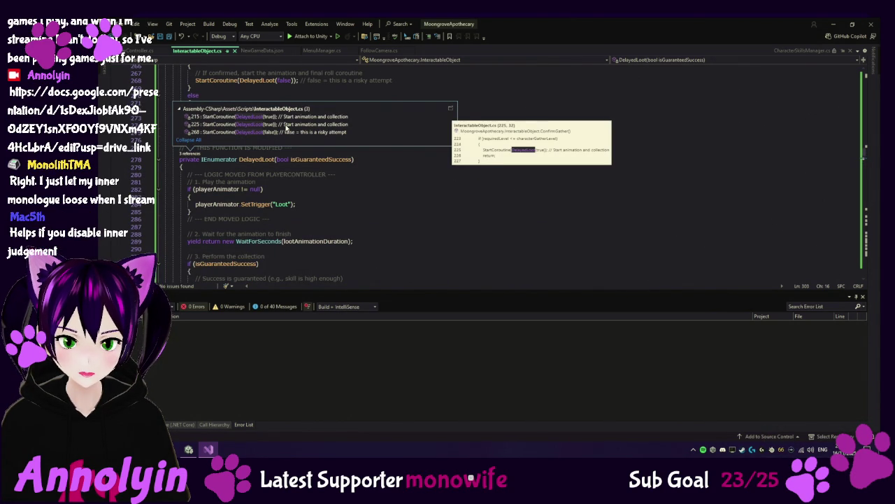
double_click(285, 124)
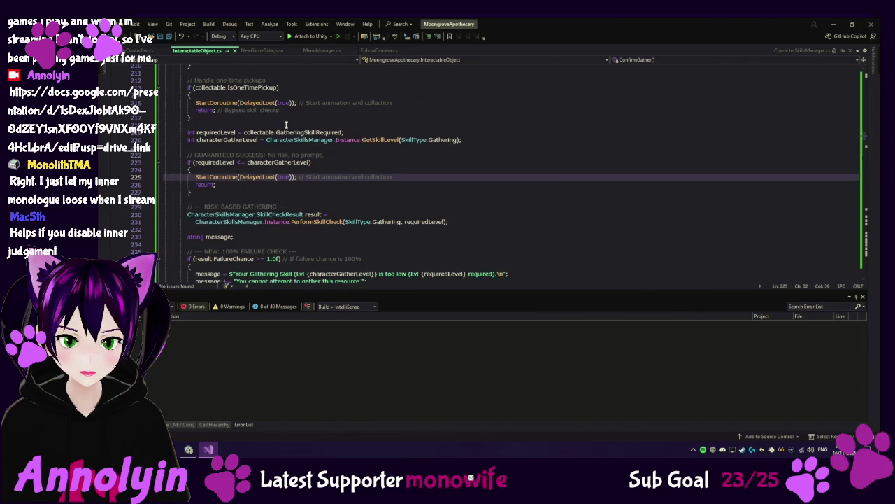
Replace ConfirmGather so guaranteed gathers pass a SkillCheckResult to HandleGatherConfirmation.
scroll(179, 145, "up", 8)
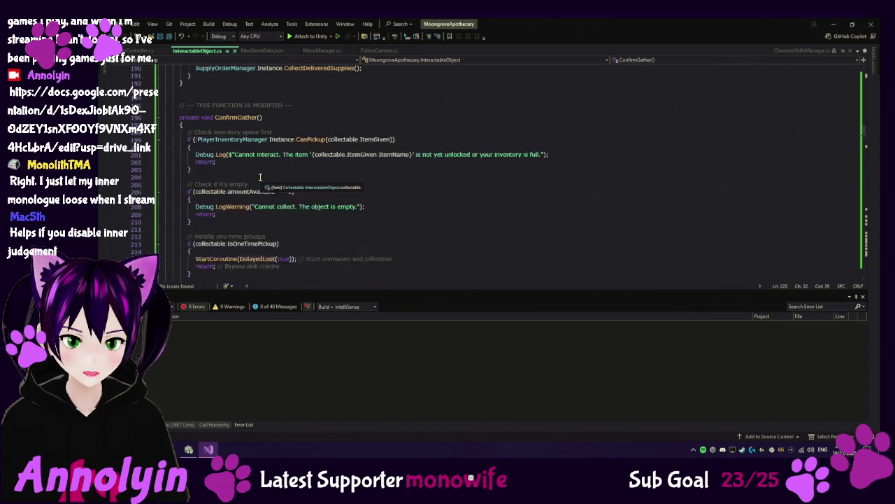
left_click(160, 140)
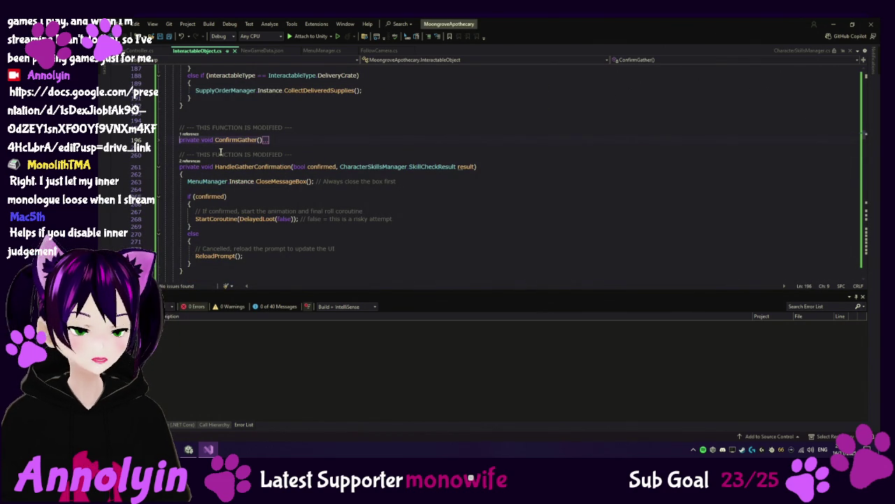
key("ctrl+z")
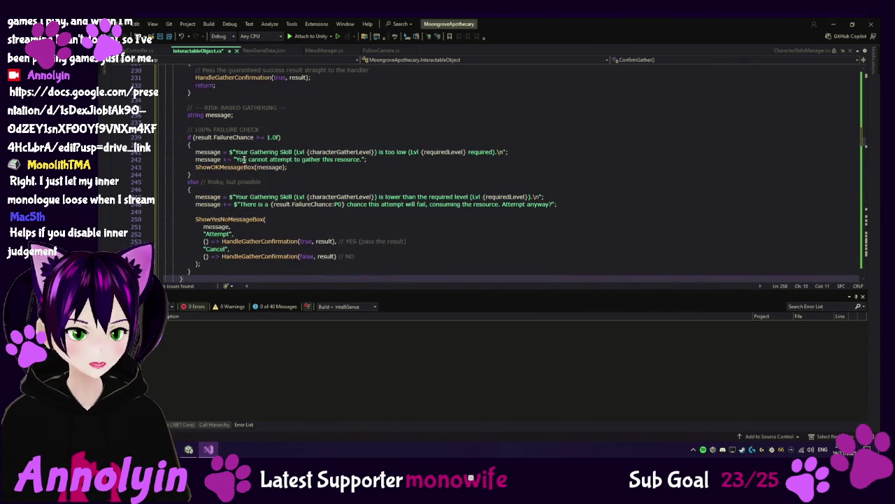
scroll(243, 160, "up", 7)
scroll(243, 160, "up", 8)
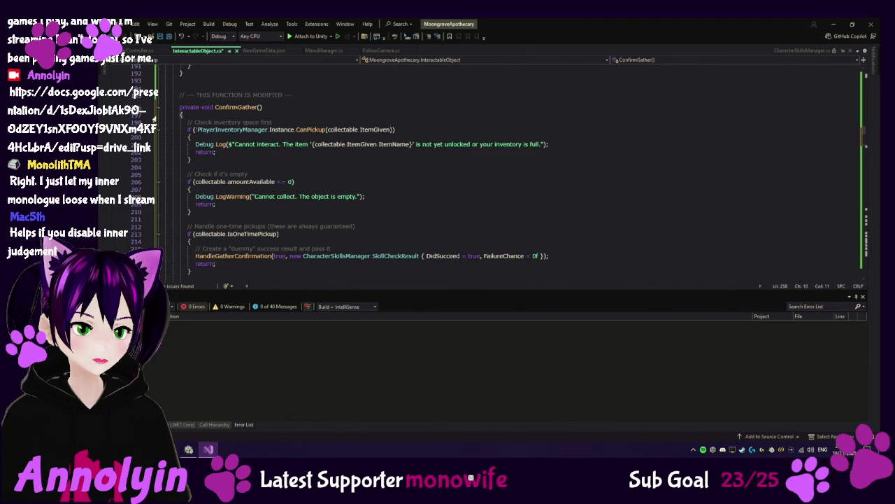
left_click(158, 107)
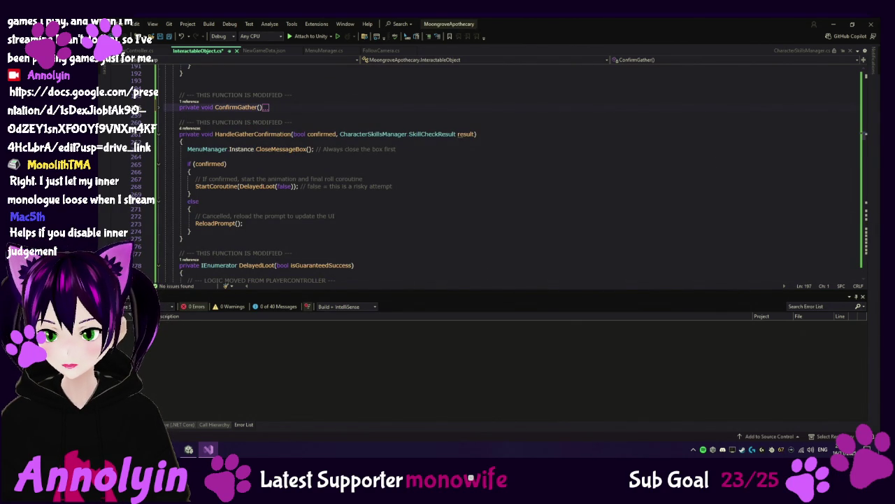
Paste the fixed HandleGatherConfirmation and DelayedLoot(SkillCheckResult result), then save InteractableObject.cs.
left_click(163, 134)
key("ctrl+v")
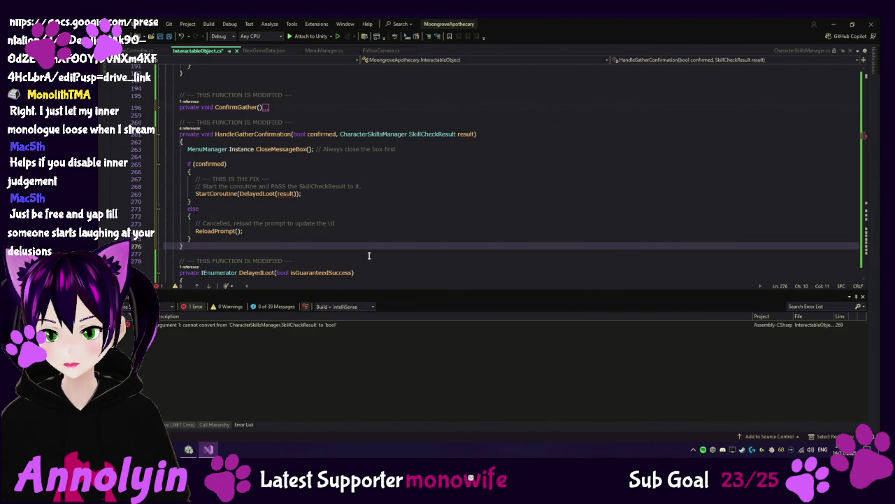
scroll(495, 175, "down", 2)
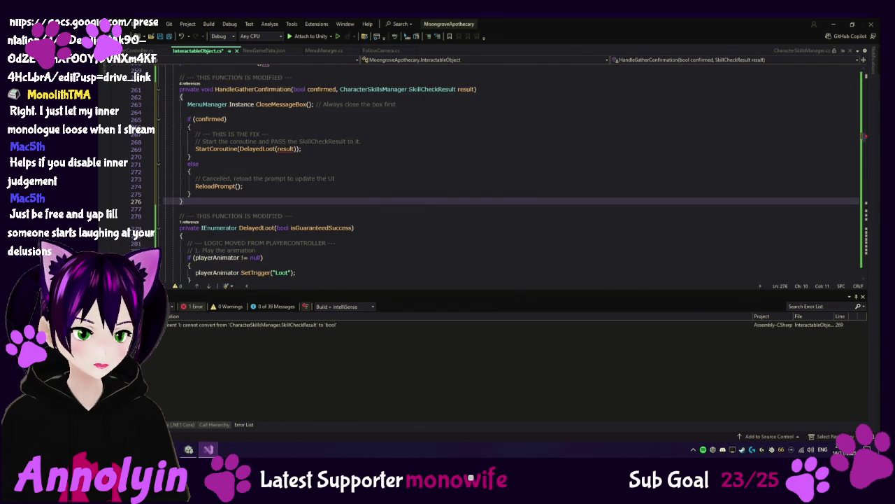
left_click(158, 227)
left_click(375, 228)
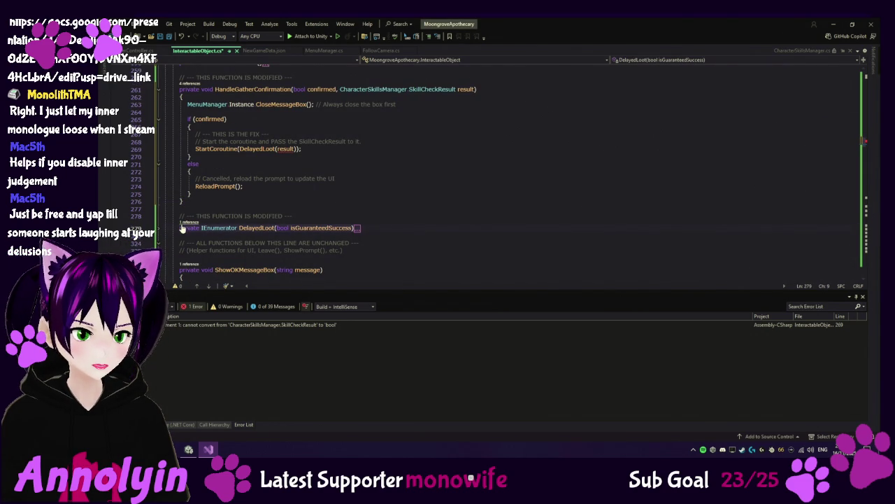
type("private IEnumerator DelayedLoot(CharacterSkillsManager.SkillCheckResult result)         {             // 1. Play the animation             if (playerAnimator != null)             {                 playerAnimator.SetTrigger(\"Loot\");             }              // 2. Wait for the animation to finish             yield return new WaitForSeconds(lootAnimationDuration);              // 3. Perform the collection              // Check the failure chance we received.             // If it's 0 (guaranteed) OR our random roll beats the chance...             if (result.FailureChance <= 0f || UnityEngine.Random.value >= result.FailureChance)             {                 // SUCCESS!                 collectable.Collect();             }             else             {                 // FAILED!                 collectable.FailGather();             }              // 4. Reload the prompt UI             ReloadPrompt();         }")
key("ctrl+s")
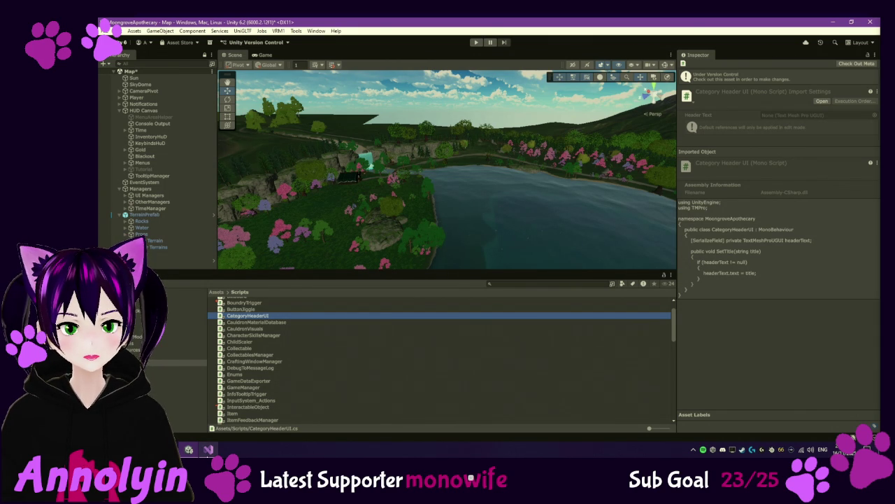
left_click(208, 449)
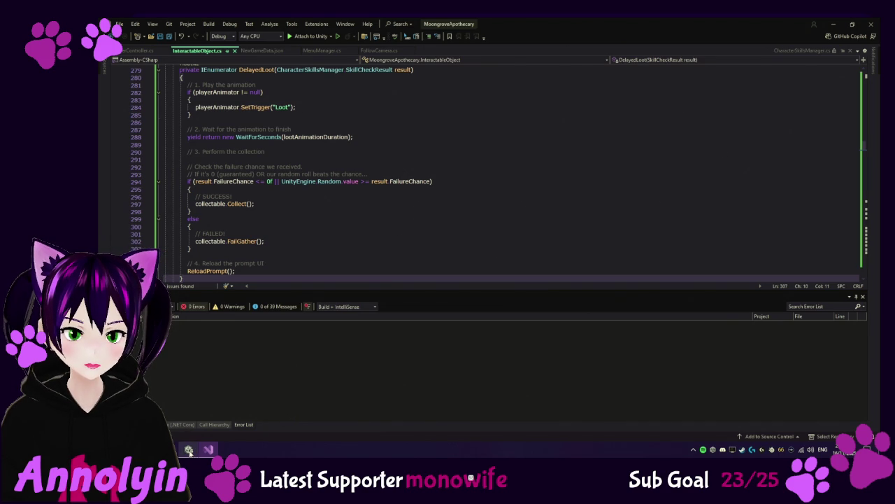
key("alt+Tab")
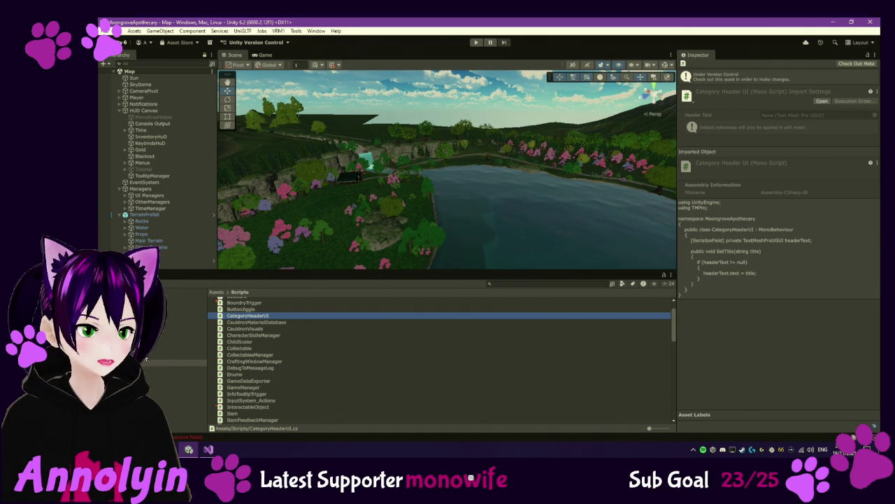
left_click(179, 356)
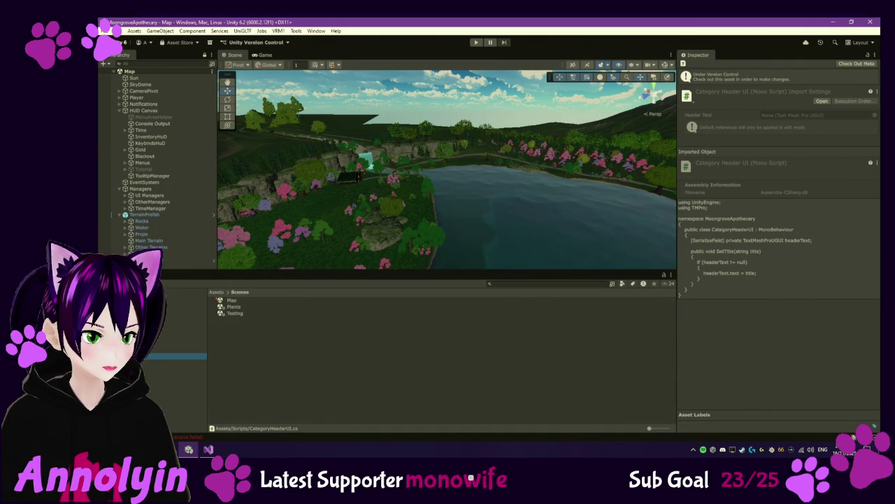
Open the Testing scene and enter Play mode.
double_click(236, 314)
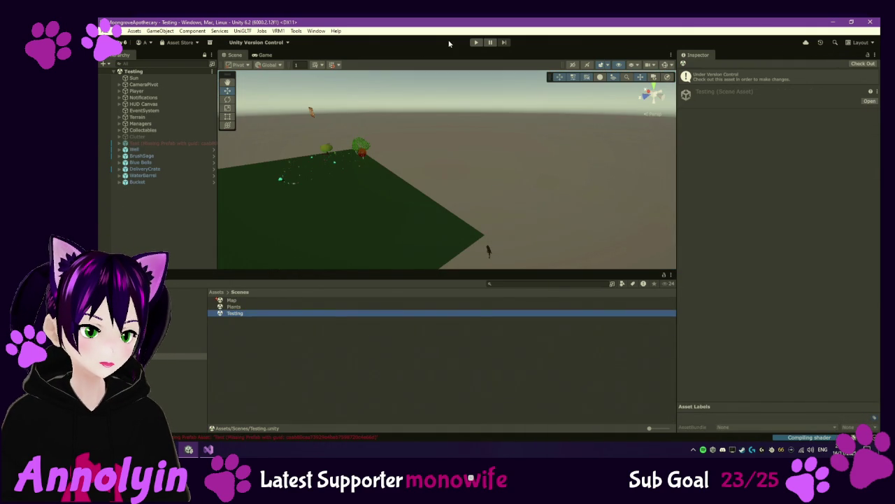
key("ctrl+p")
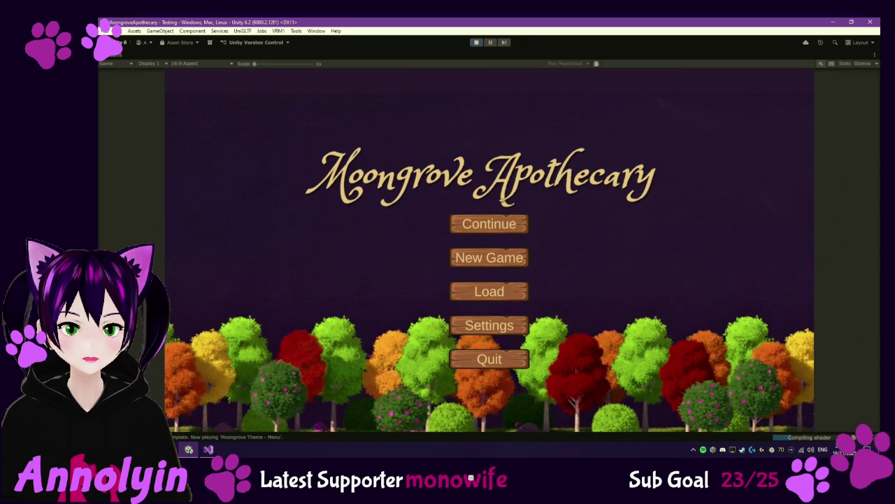
Continue the saved game, run across the field and check the Character skills panel.
left_click(488, 223)
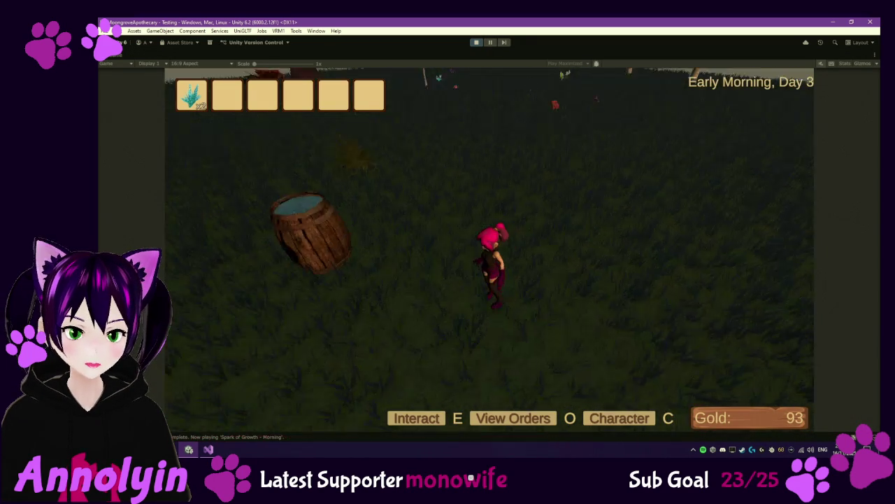
key("a")
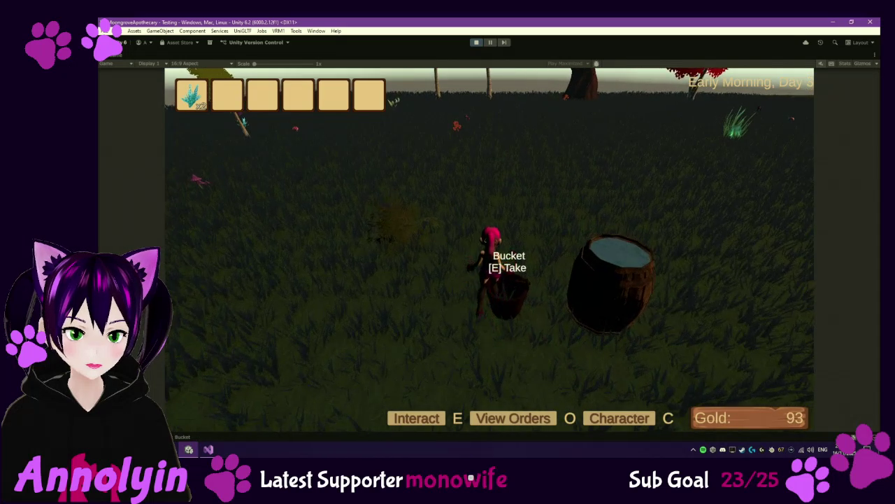
key("s")
key("w")
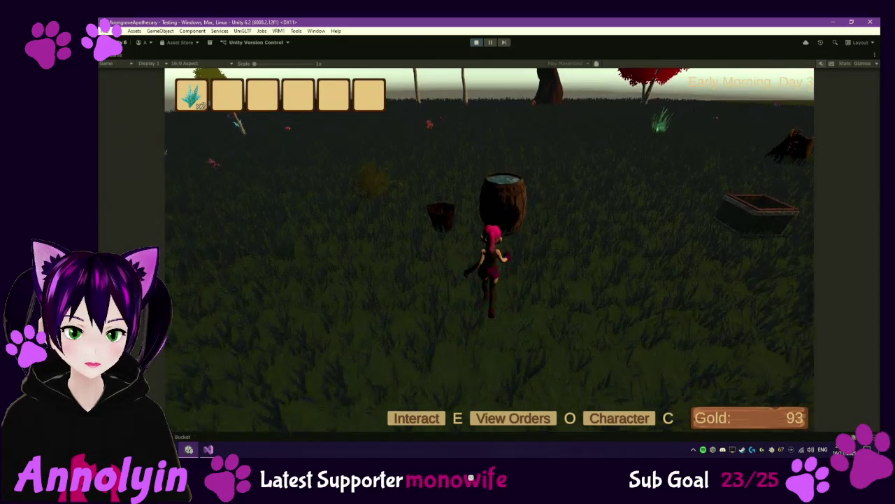
key("w")
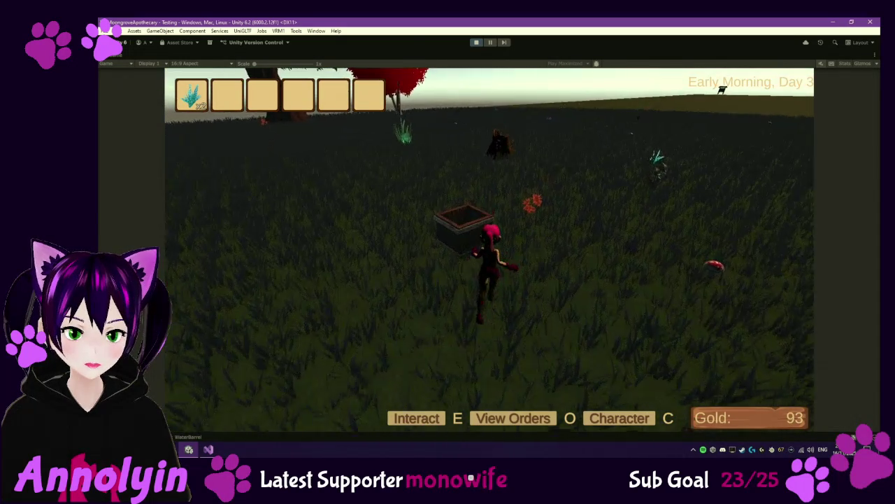
key("w")
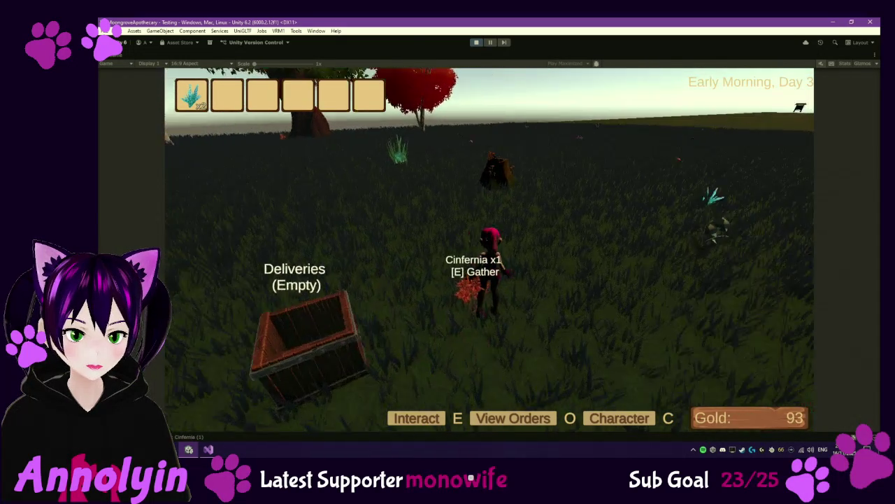
key("c")
mouse_move(490, 255)
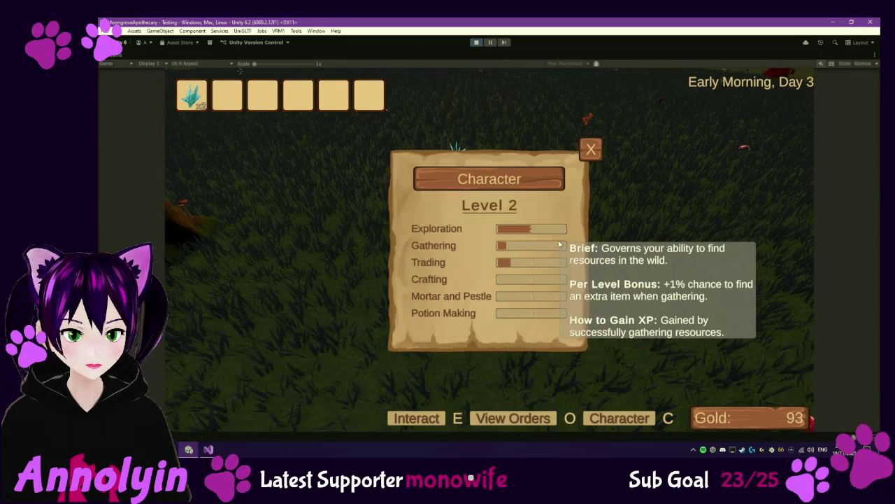
key("c")
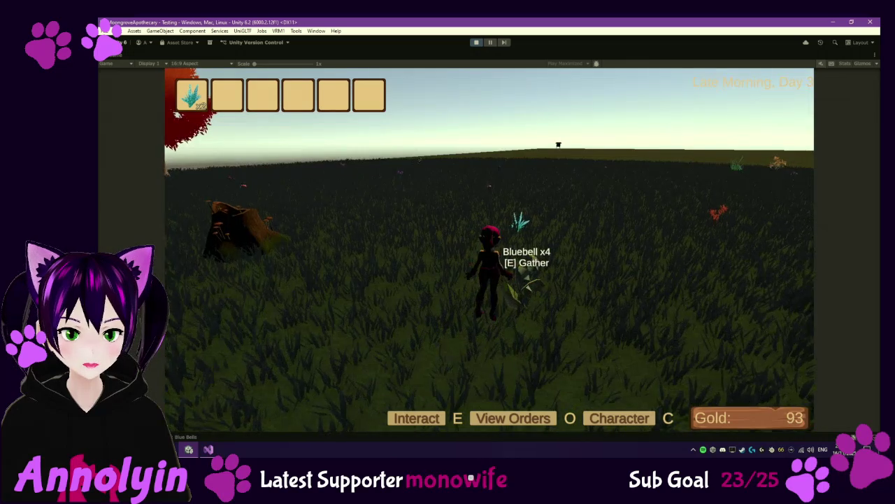
Run past the Thorny Glacicle, Brown Mycena, Humweed and Violet Veil toward distant plants.
key("w")
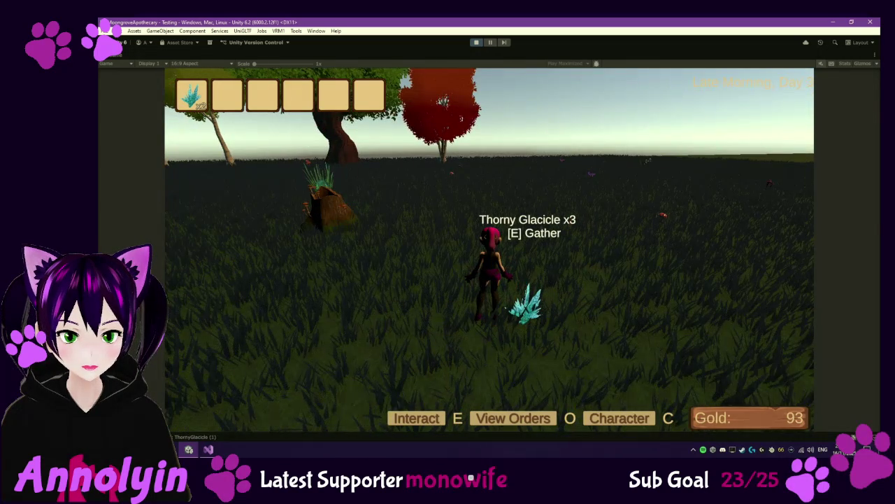
key("w")
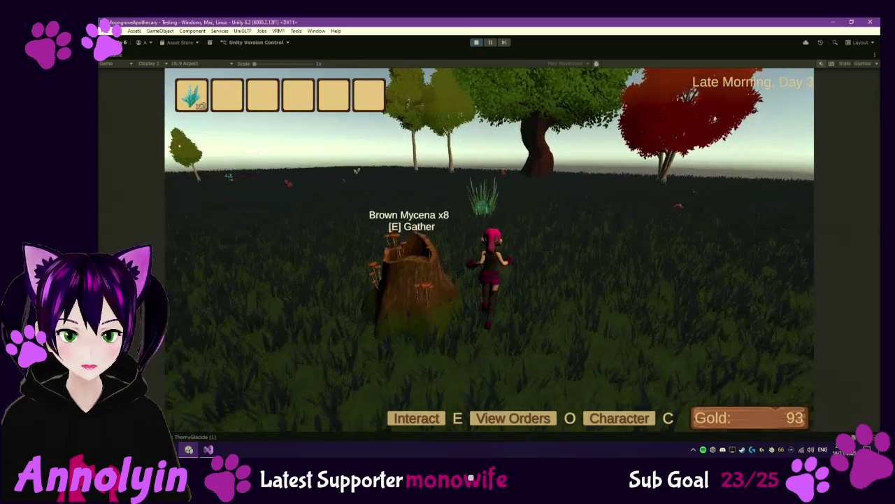
key("w")
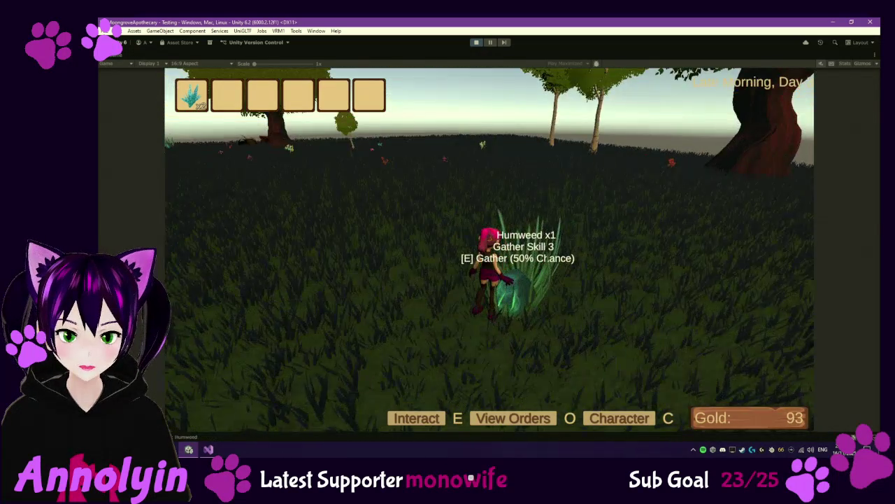
key("w")
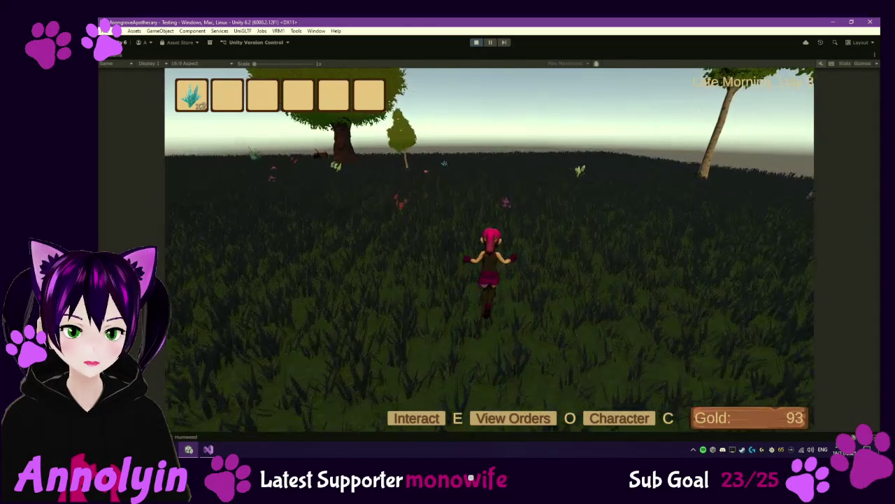
key("w")
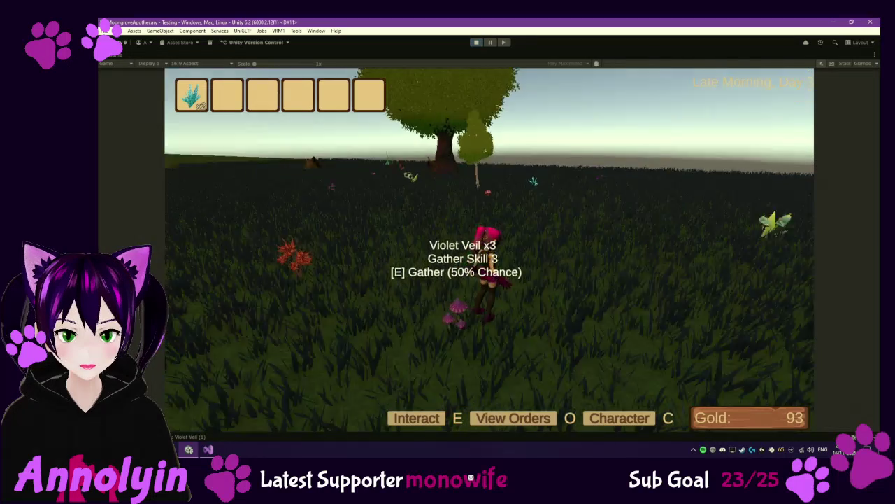
key("w")
key("w")
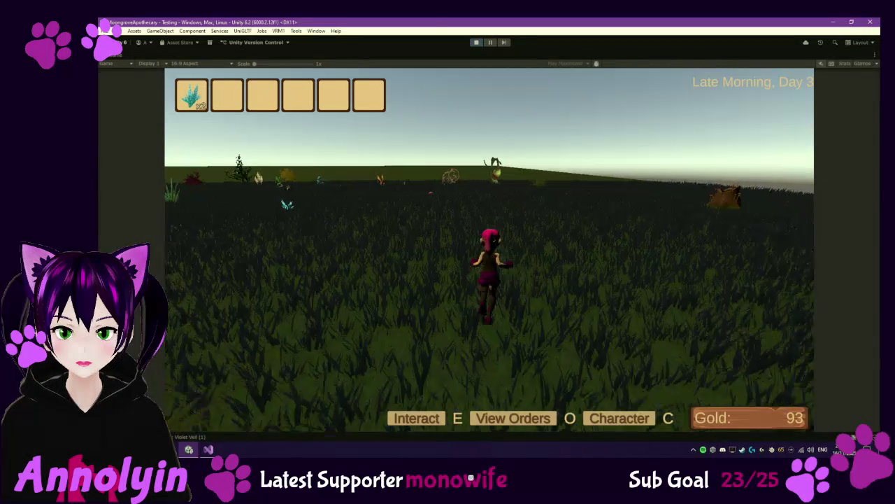
key("w")
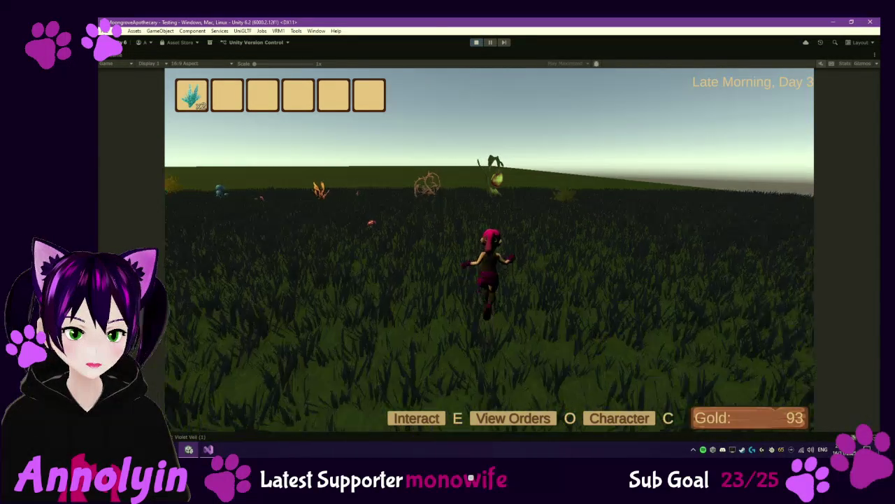
key("w")
Try gathering the Dangling Undergrump and another plant, dismiss the skill-too-low messages, then stop play.
key("w")
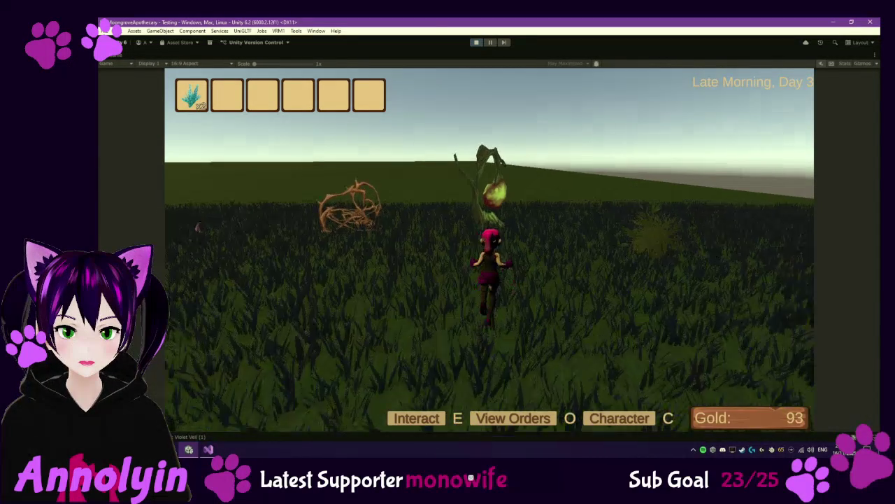
key("e")
key("w")
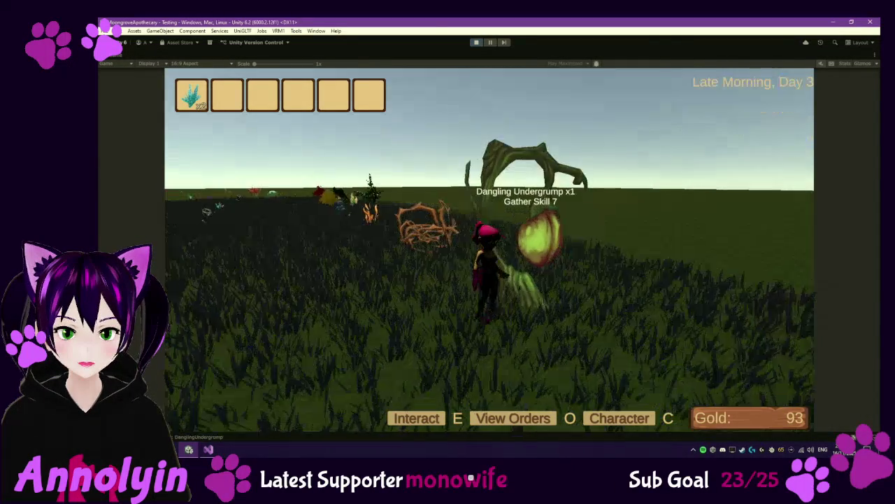
key("e")
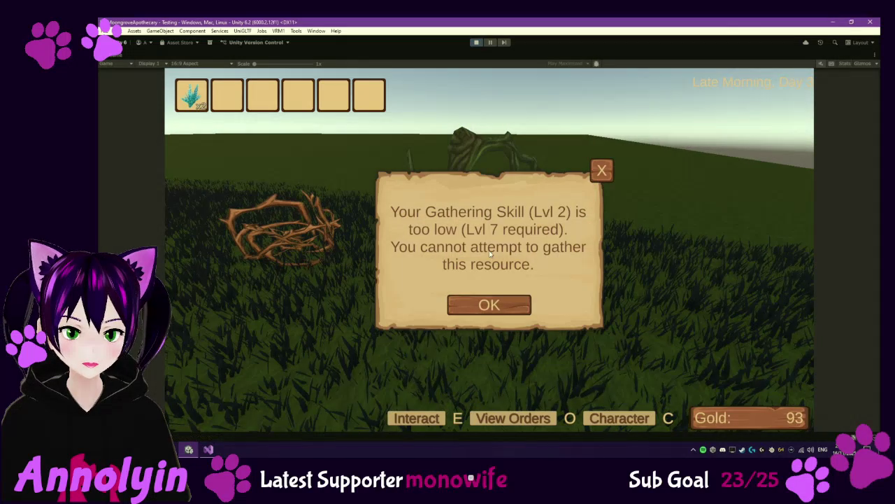
left_click(521, 304)
key("w")
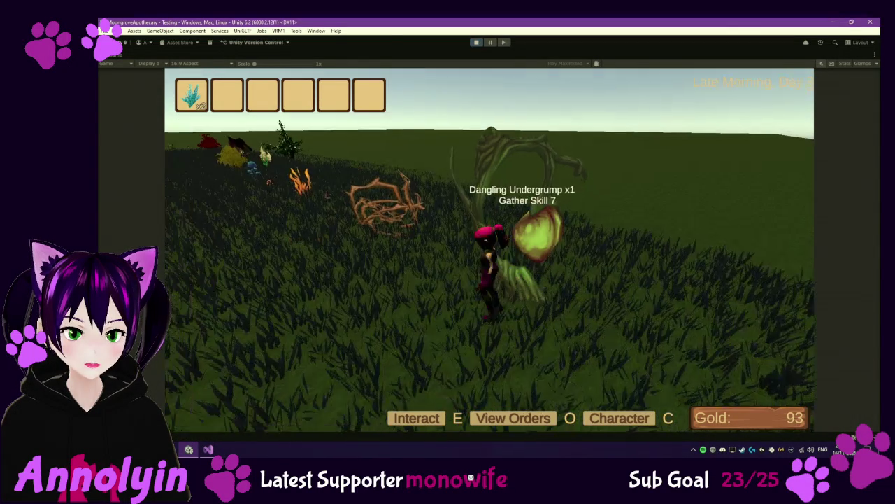
key("e")
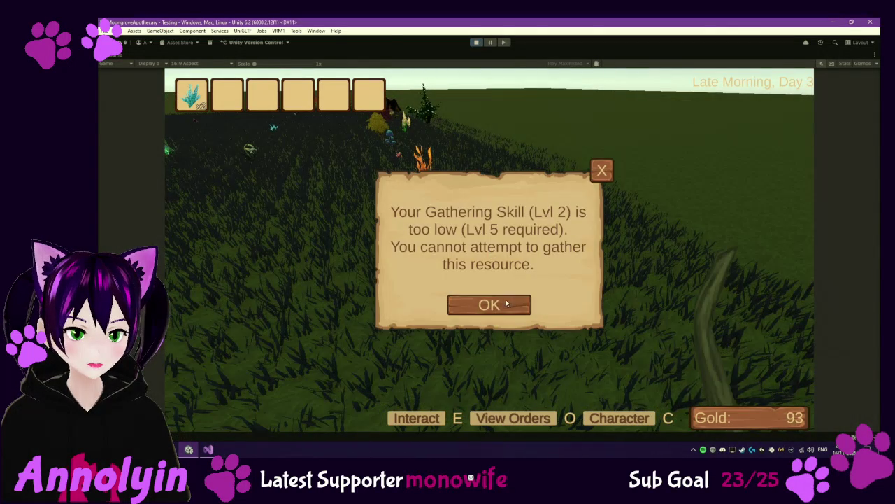
left_click(506, 304)
key("w")
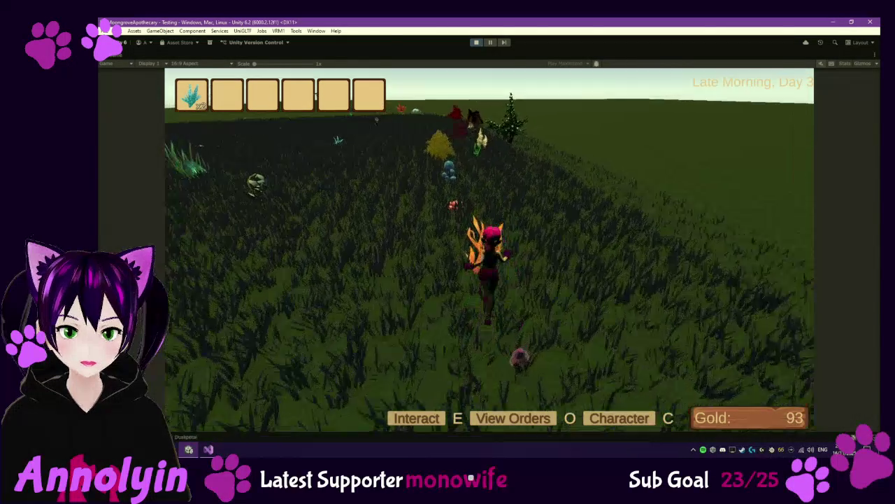
key("Escape")
left_click(477, 43)
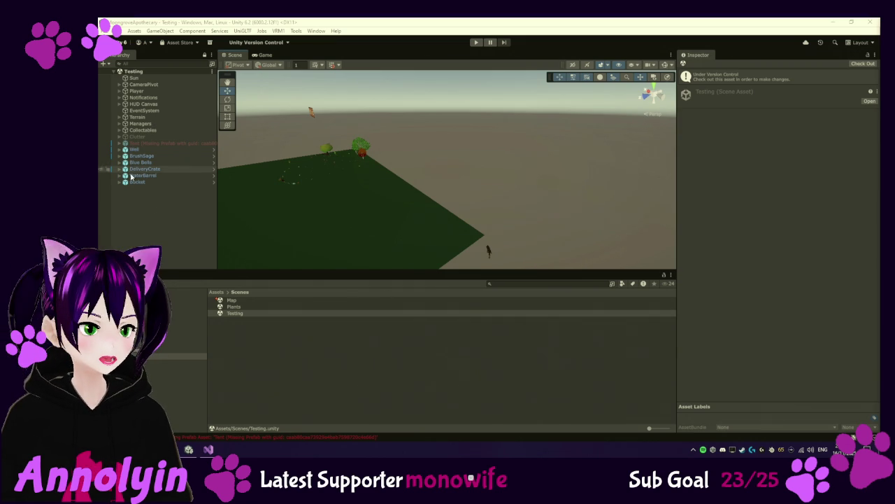
Focus the Unity editor and pan the Scene view across the terrain.
left_click(157, 211)
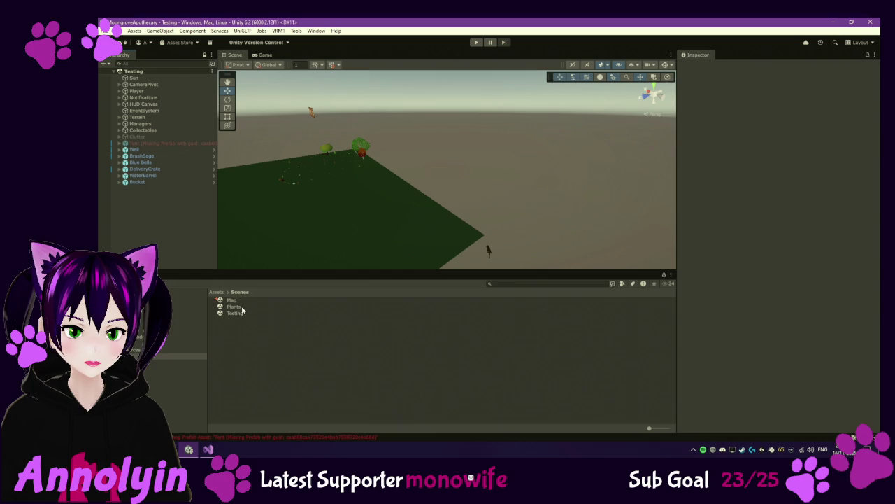
mouse_move(480, 260)
left_mouse_down()
mouse_move(433, 225)
mouse_move(413, 236)
mouse_move(393, 236)
mouse_move(390, 226)
left_mouse_up()
Switch to the Move tool and select the OrderBoard to show its components in the Inspector.
key("w")
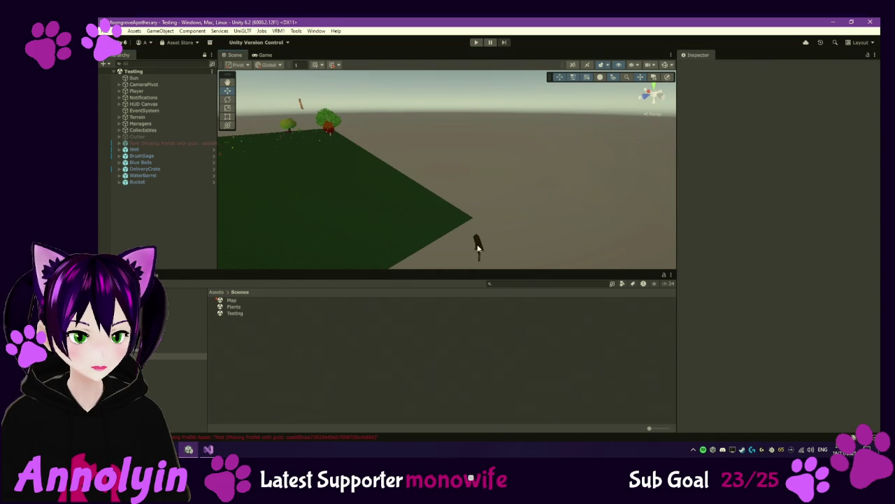
left_click(478, 242)
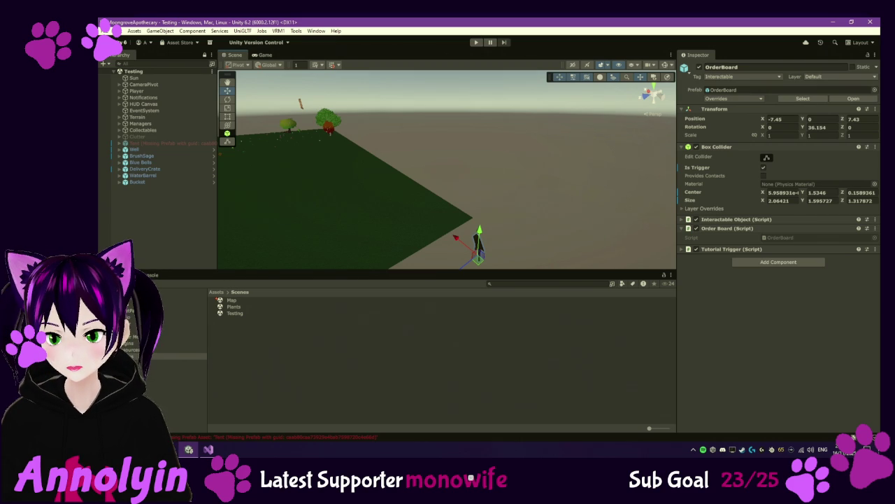
left_click(722, 449)
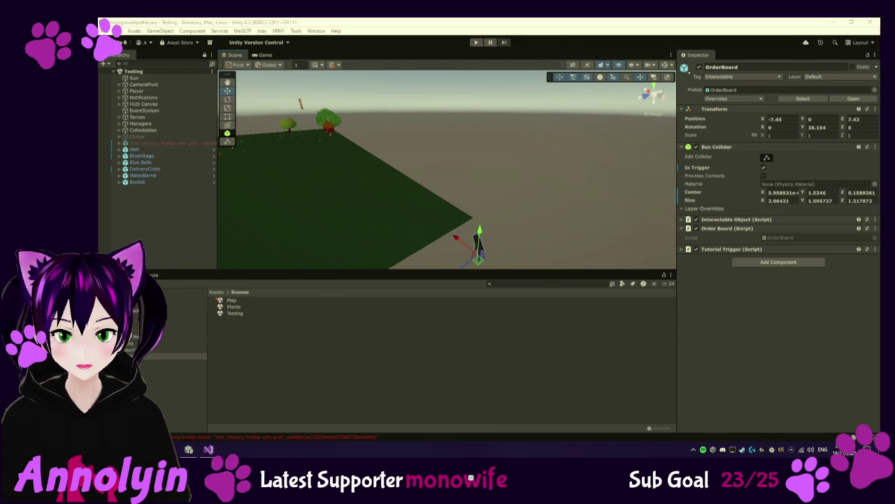
left_click(188, 449)
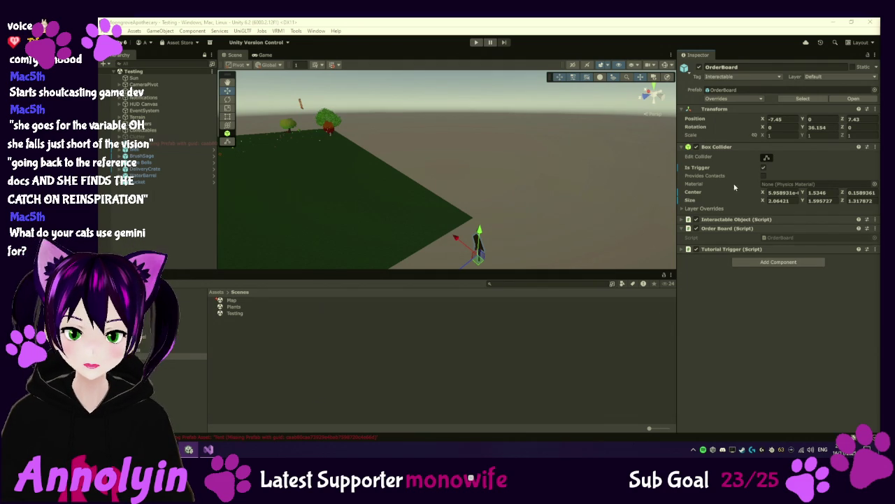
Minimize the Unity editor so Visual Studio is back in front.
left_click(835, 25)
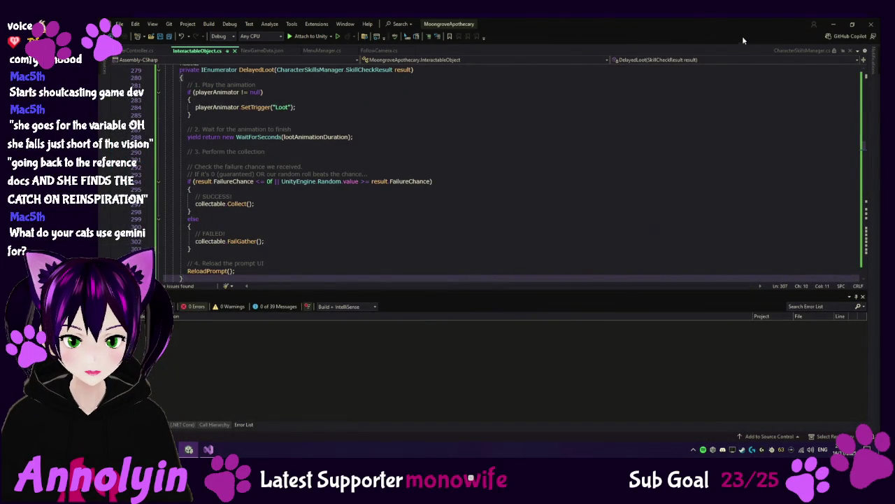
In the Production Master Doc, insert a 'Saturday 15/11/2025' heading above the Friday 14/11/2025 entry.
left_click(833, 23)
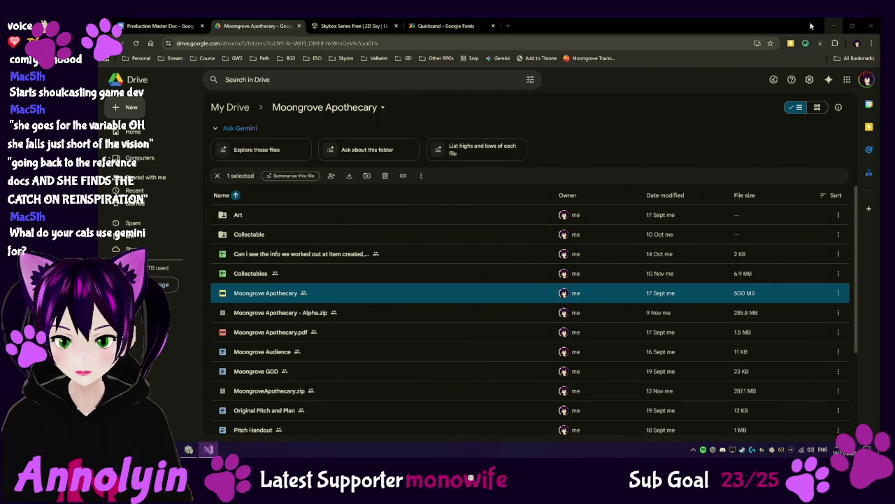
left_click(158, 26)
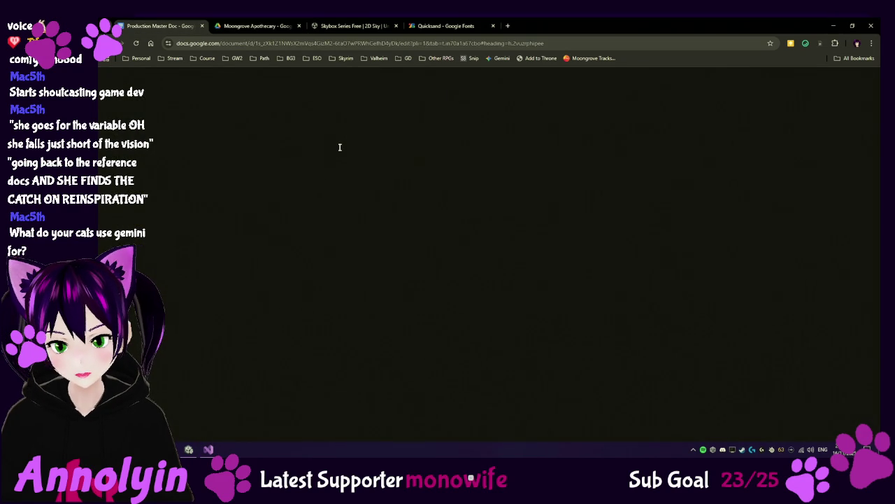
left_click(357, 206)
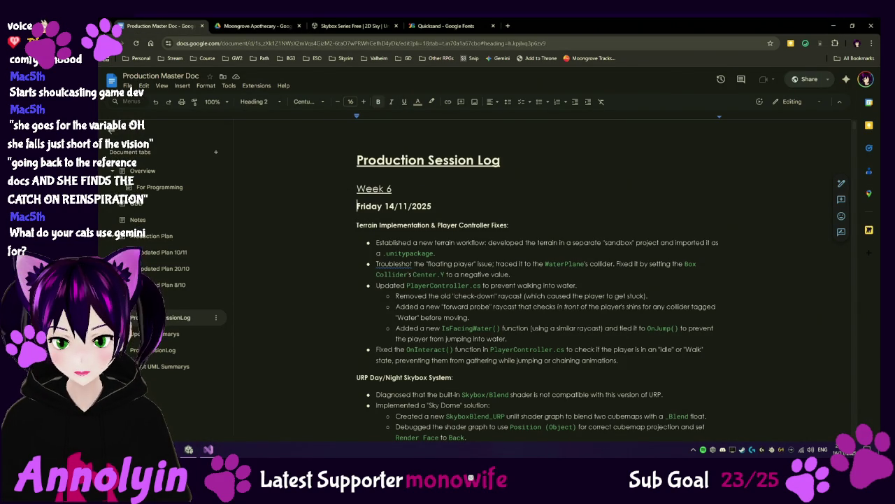
key("Return")
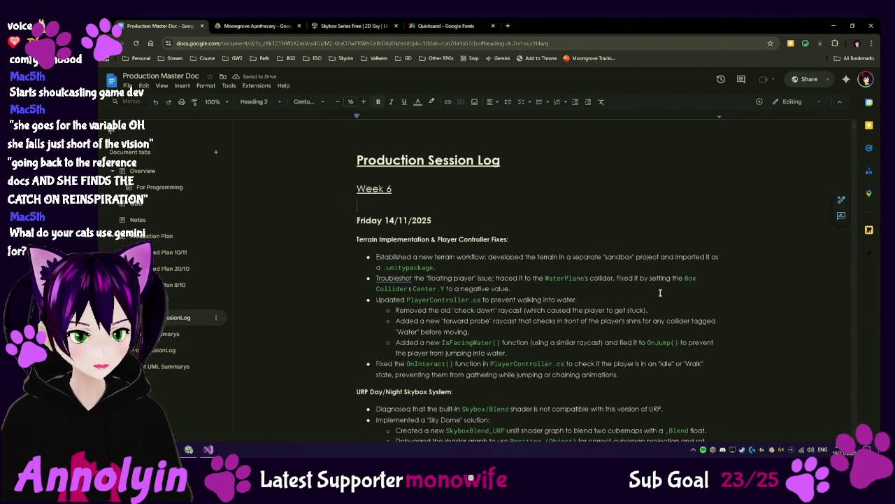
scroll(541, 329, "down", 5)
scroll(540, 329, "up", 5)
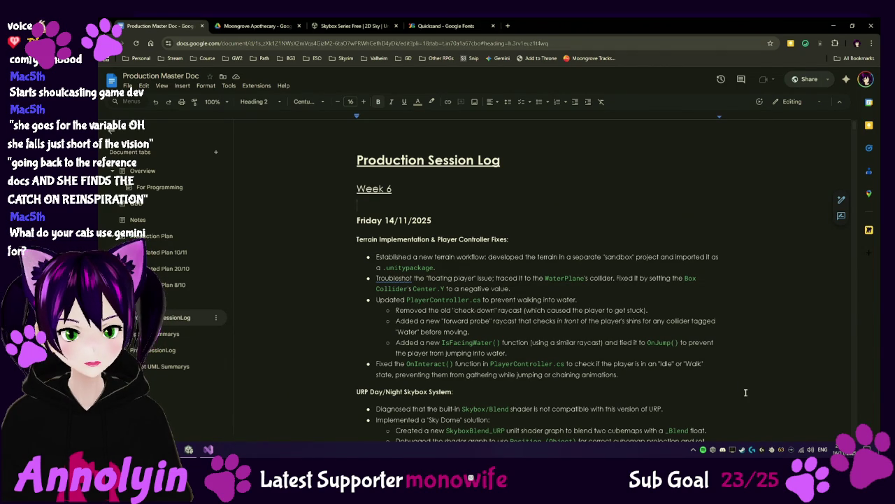
type("Saturfday")
key("BackSpace")
key("BackSpace")
key("BackSpace")
type("day 15/11/20")
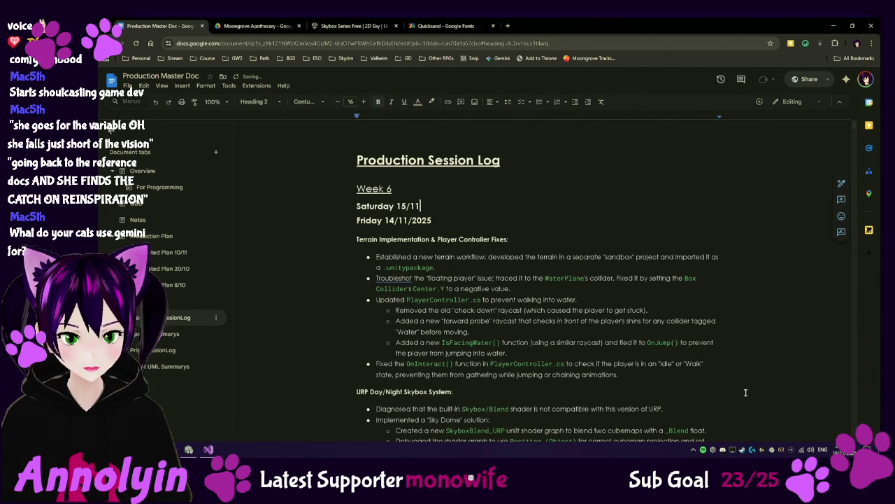
type("25")
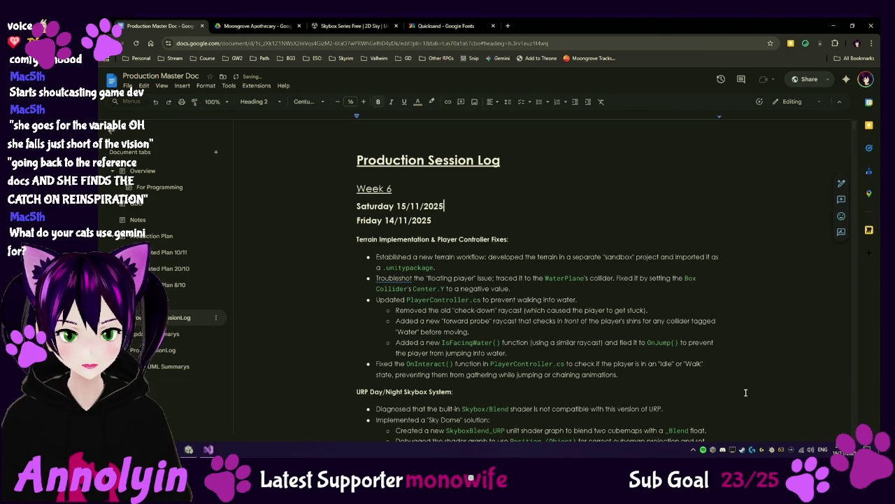
key("Return")
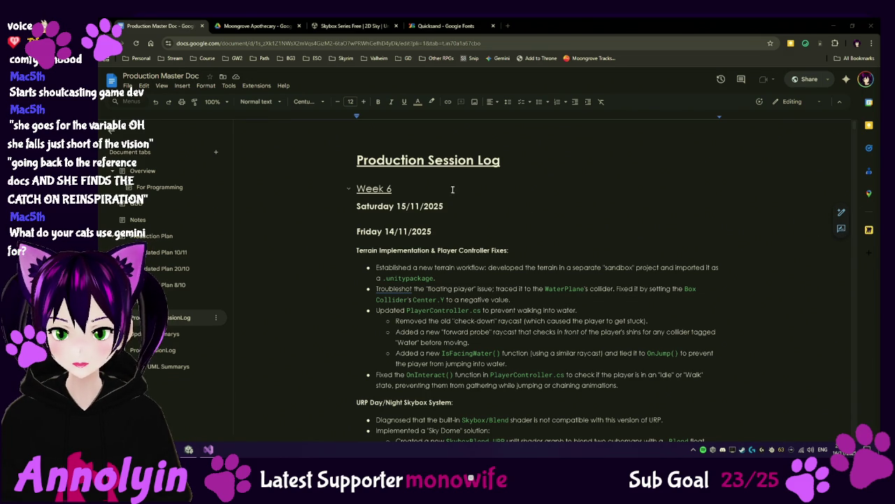
left_click(374, 218)
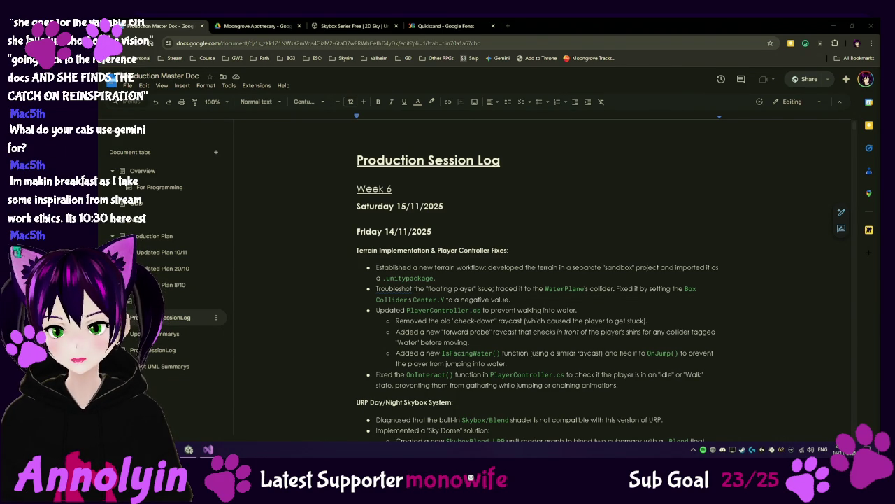
Paste the Saturday session notes, including the boundary trigger and HDR cubemap notes, above Friday.
key("ctrl+v")
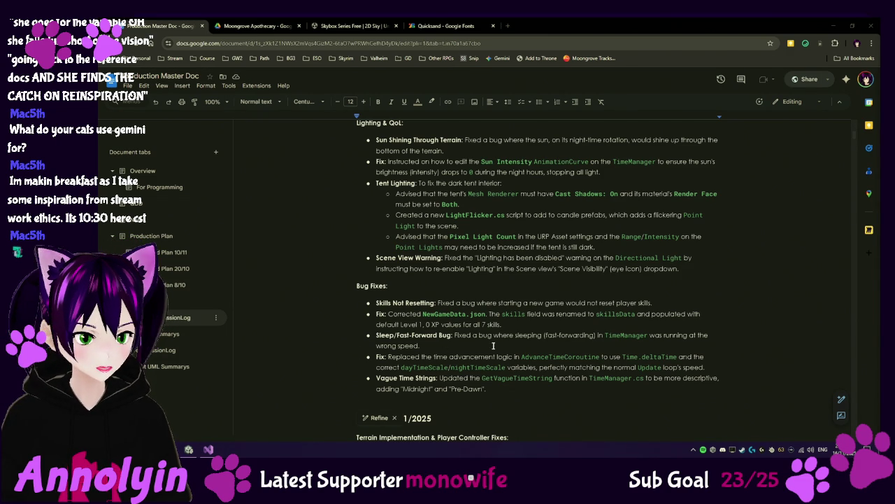
scroll(361, 357, "down", 1)
scroll(363, 366, "down", 3)
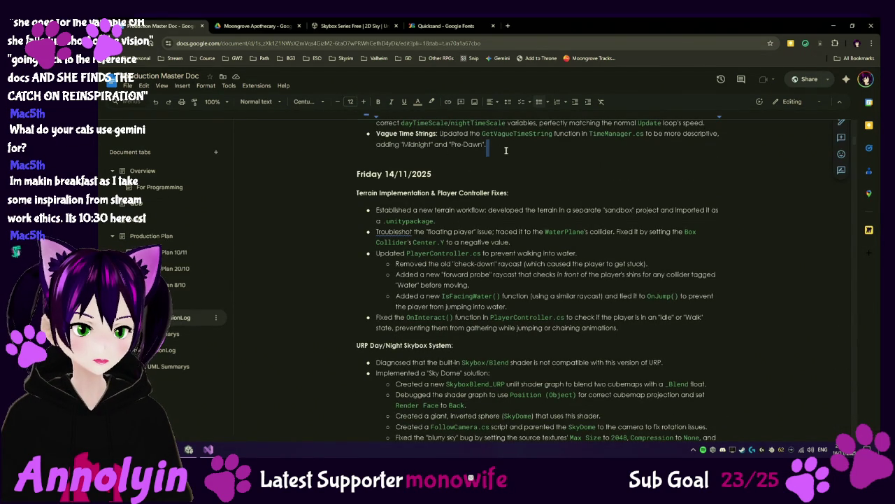
key("Return")
key("ctrl+v")
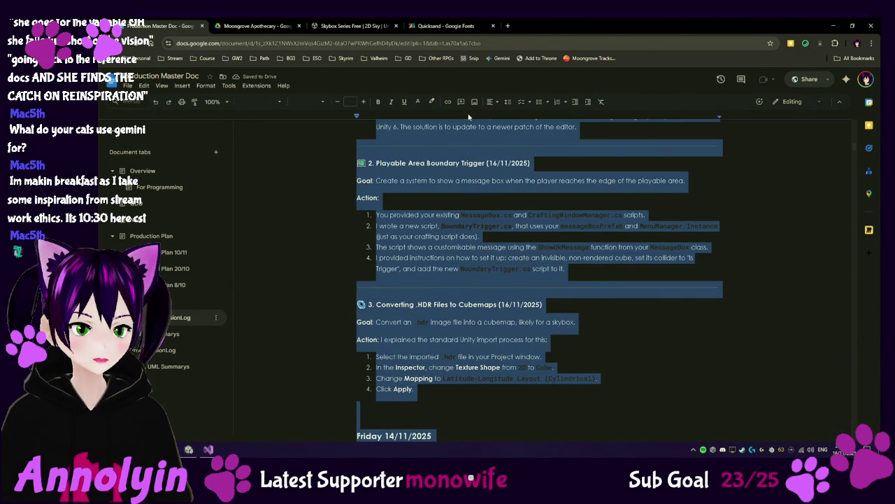
Set the pasted notes' text colour to black, then return to and minimize the Unity editor.
left_click(433, 102)
left_click(432, 102)
left_click(420, 102)
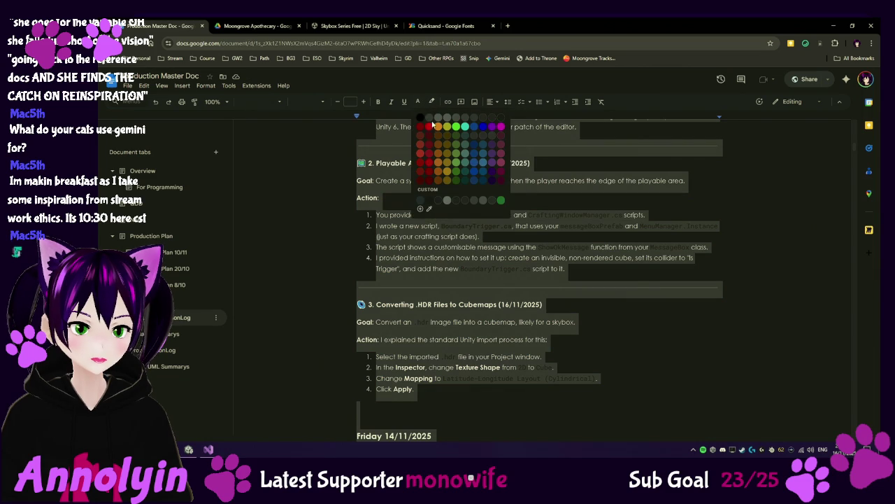
left_click(421, 119)
left_click(558, 228)
scroll(559, 227, "up", 15)
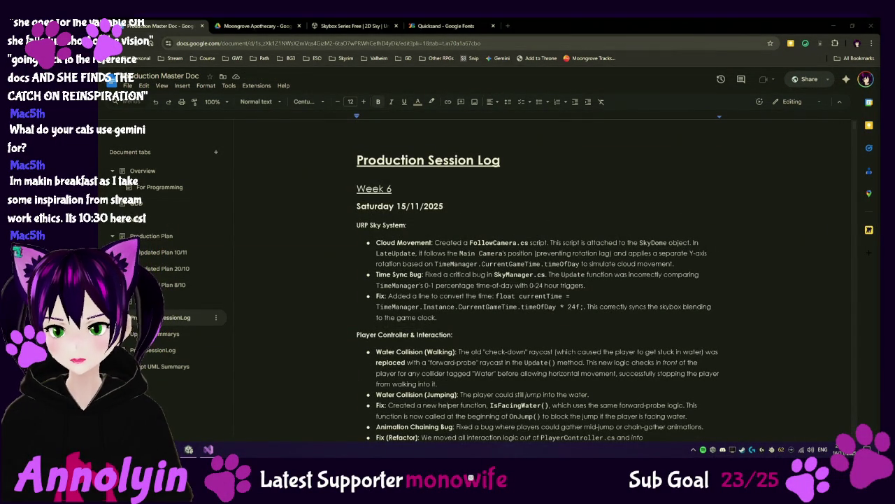
left_click(189, 449)
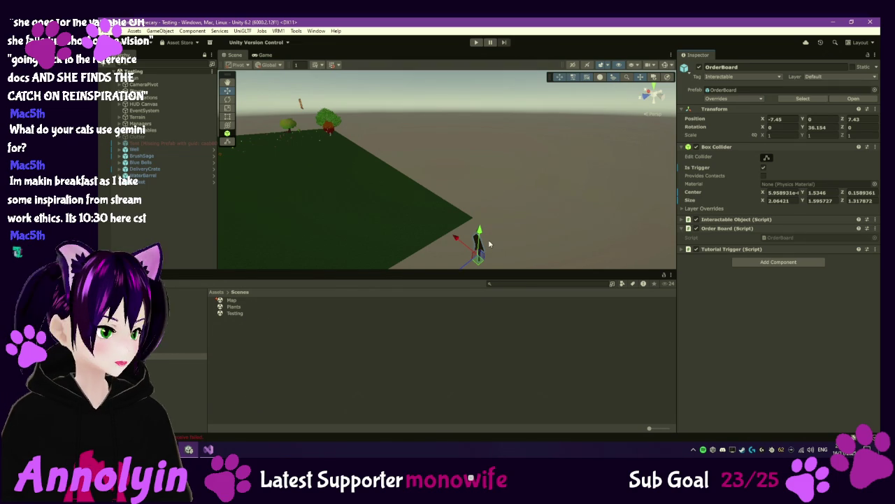
left_click(831, 24)
Run MoongroveApothecary.exe from the desktop MoongroveBuild folder and start a New Game.
left_click(831, 24)
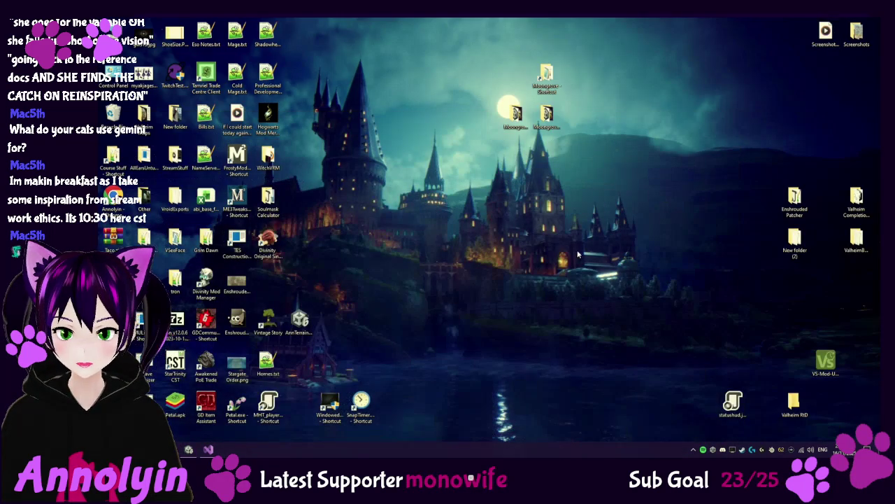
double_click(546, 115)
left_click(270, 143)
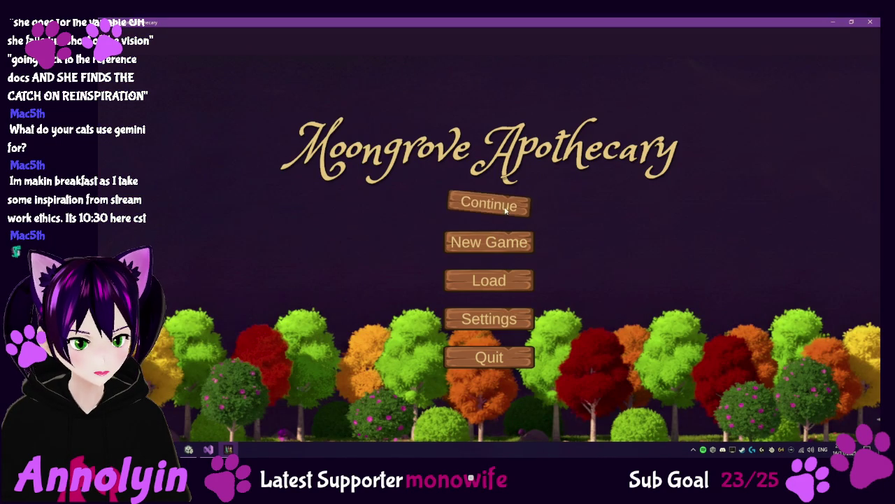
left_click(498, 242)
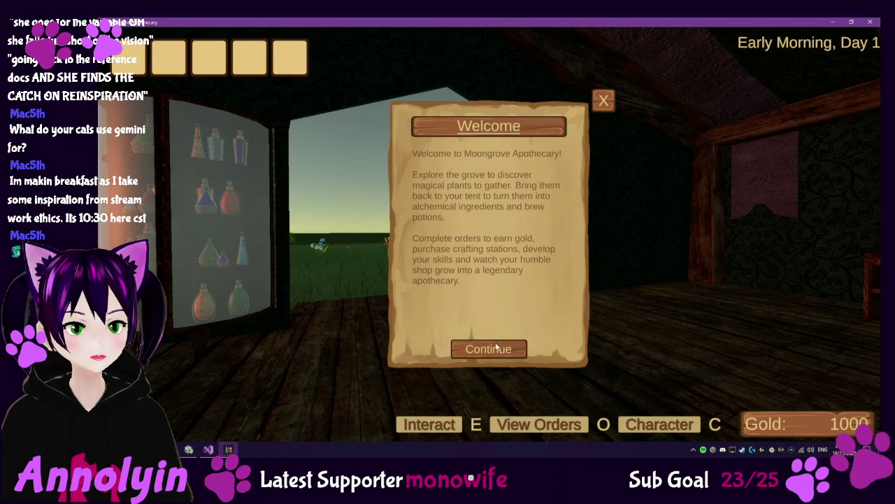
Dismiss the welcome tutorial, turn off further tutorials, and walk to the Order Board.
left_click(511, 350)
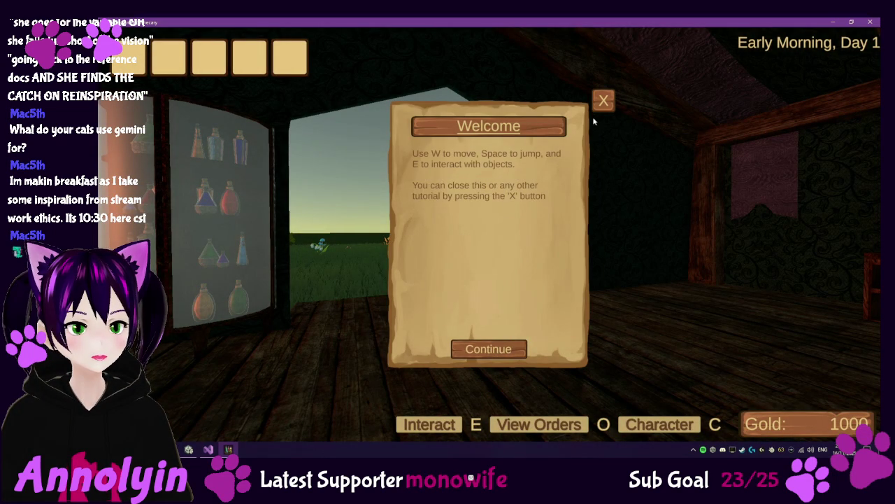
left_click(603, 101)
left_click(420, 304)
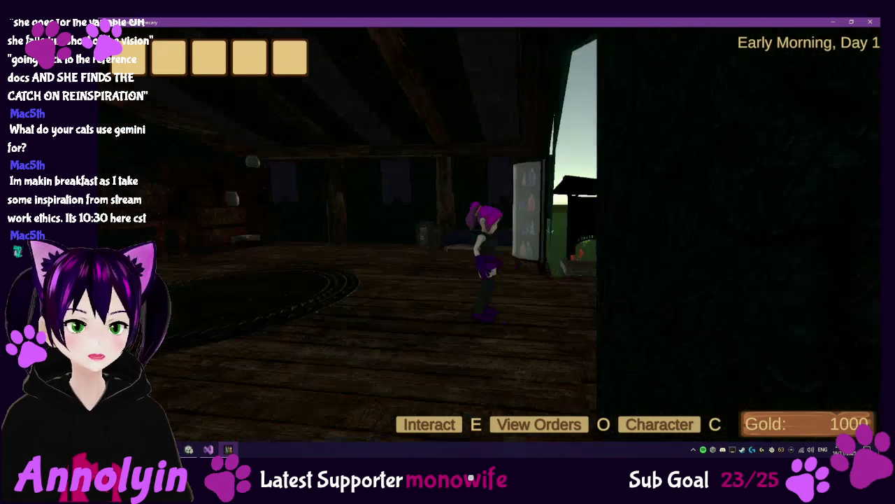
key("w")
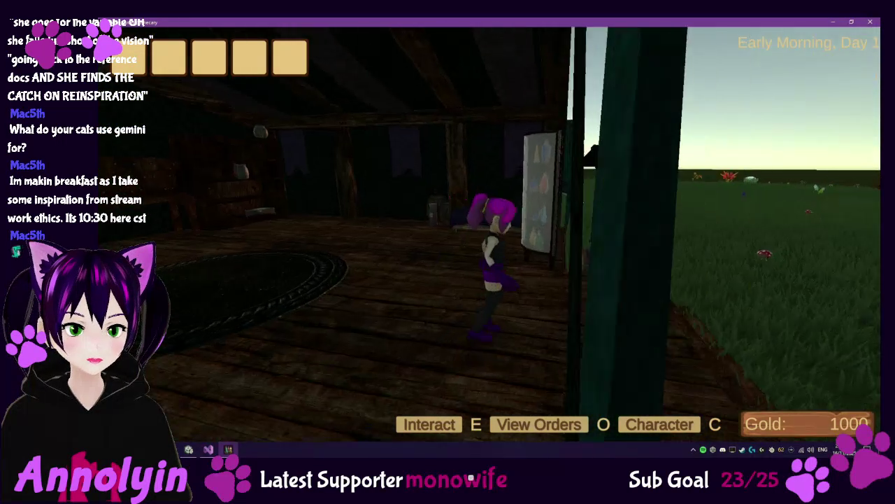
key("w")
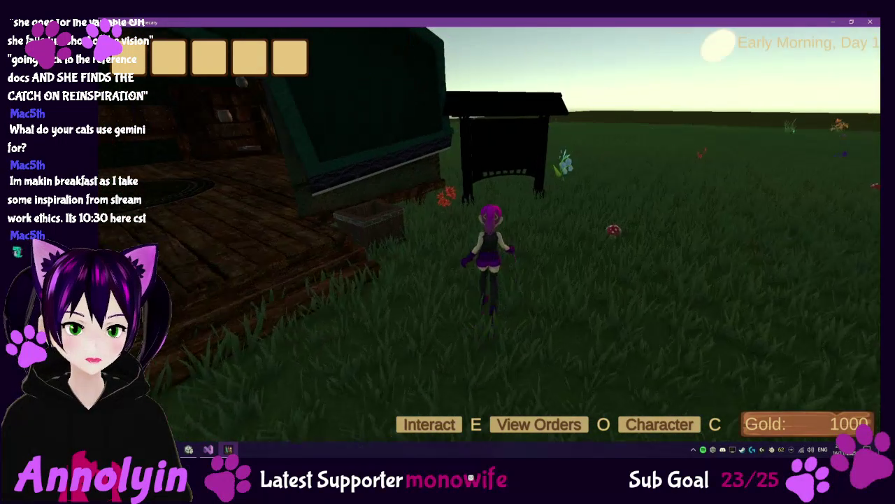
Accept the Order Value 10, 30 and 60 orders, then close the order book.
key("e")
left_click(594, 142)
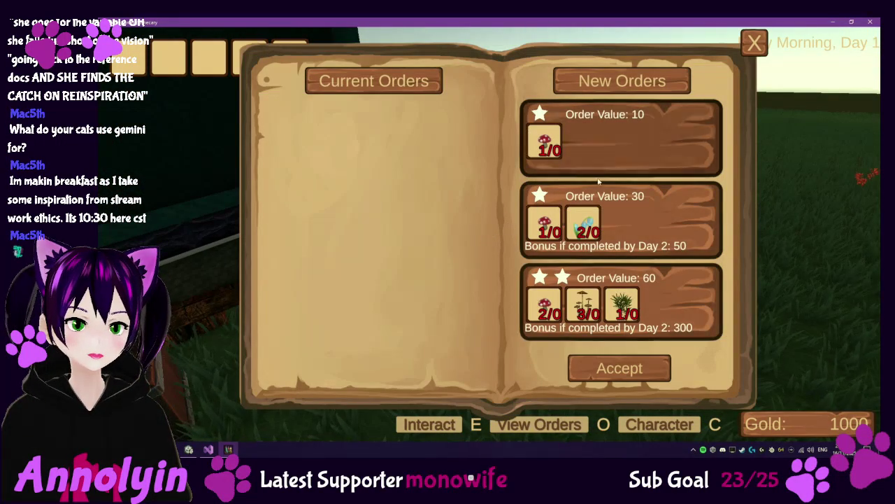
left_click(594, 142)
left_click(594, 163)
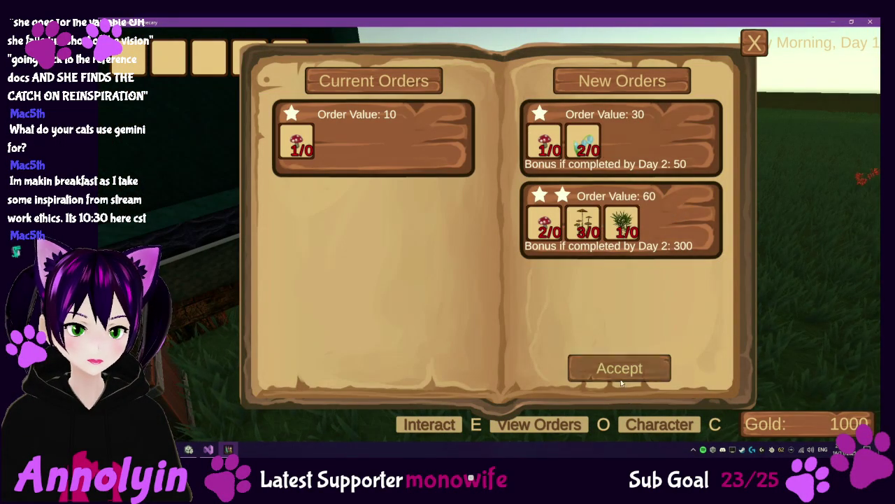
left_click(610, 371)
left_click(609, 371)
left_click(392, 140)
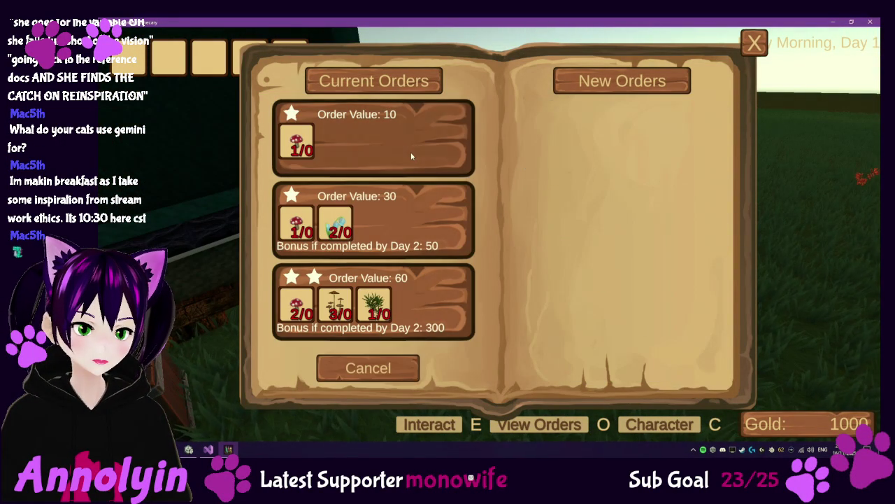
key("Escape")
key("w")
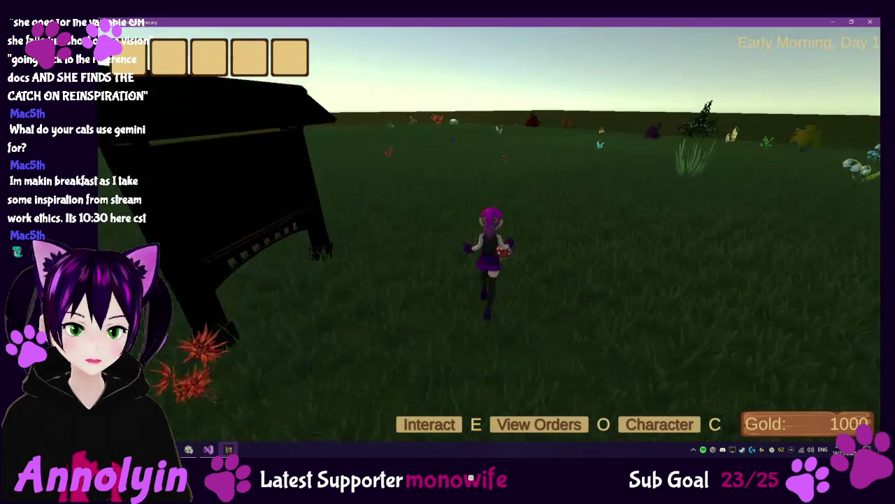
Gather a Redcap and a Bluebell, then pause and resume the game.
key("e")
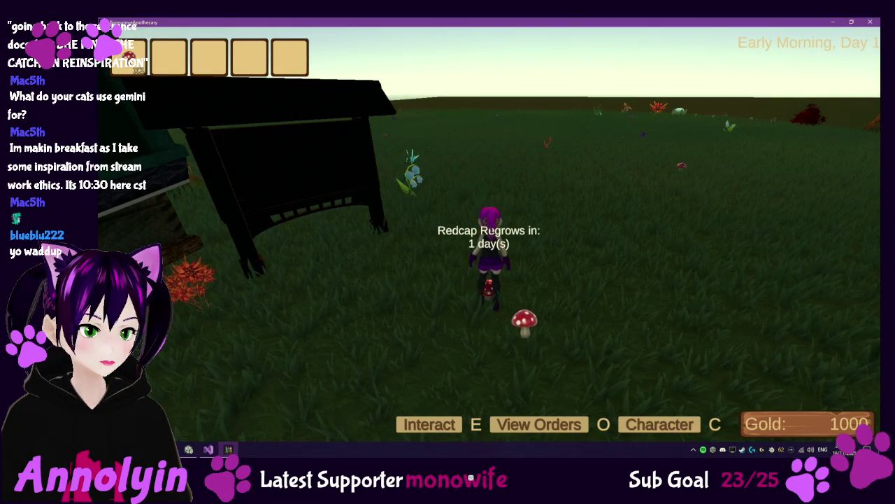
key("w")
key("w")
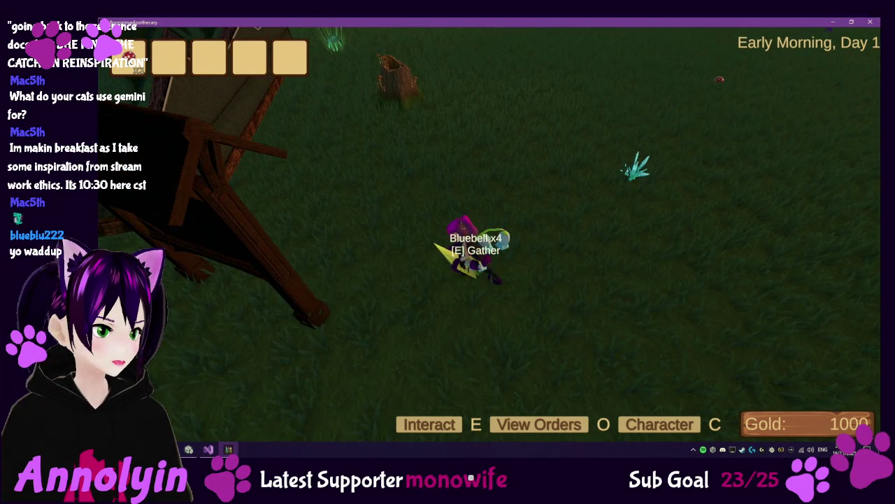
key("e")
key("Escape")
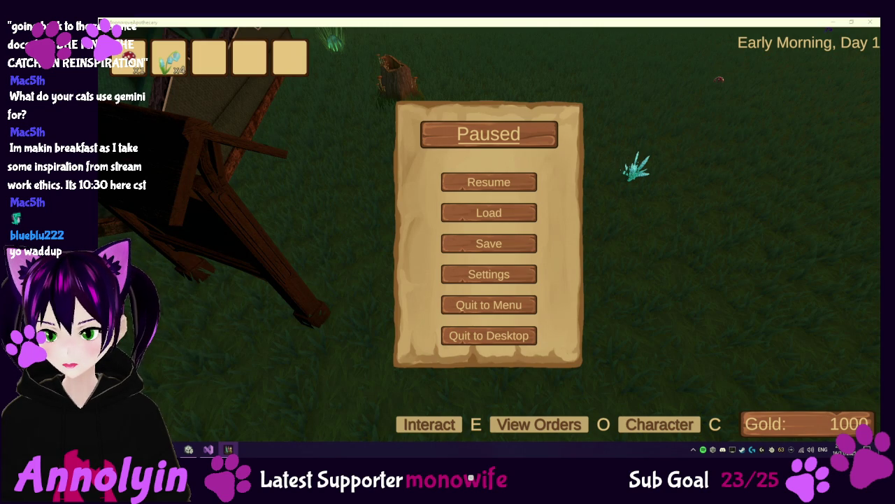
left_click(453, 187)
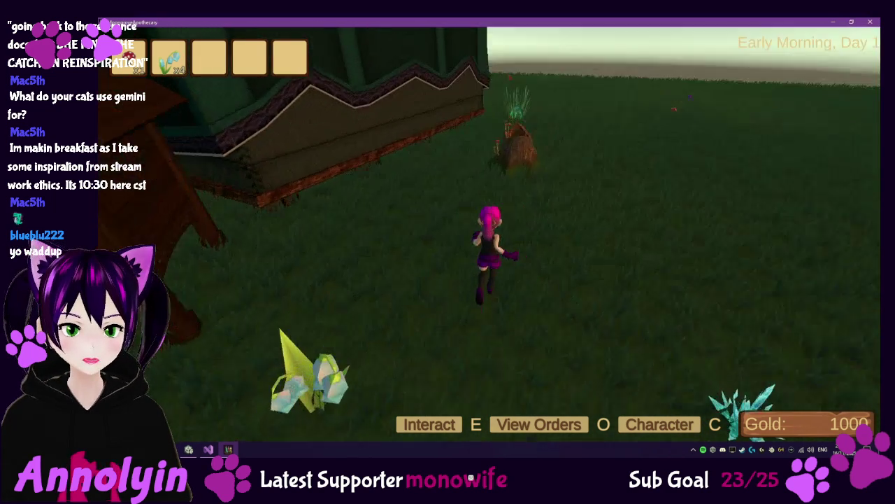
Gather the Brown Mycena from the stump and roam the meadow collecting another Bluebell.
key("w")
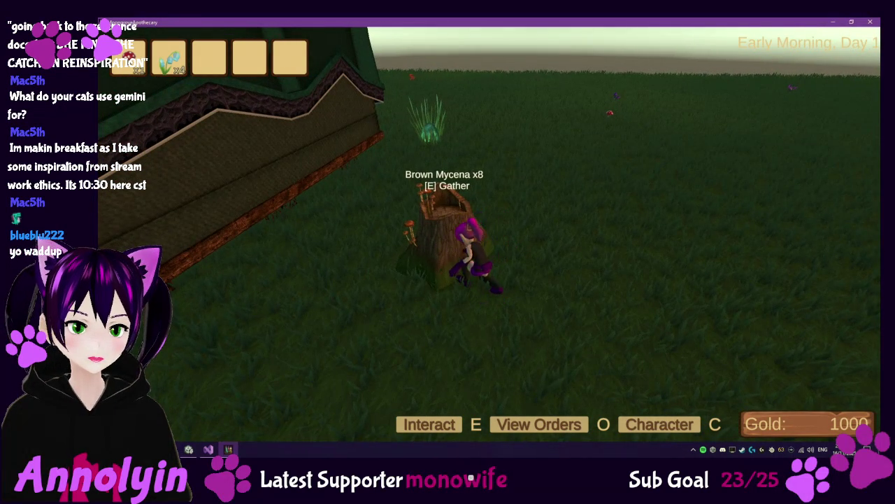
key("e")
key("w")
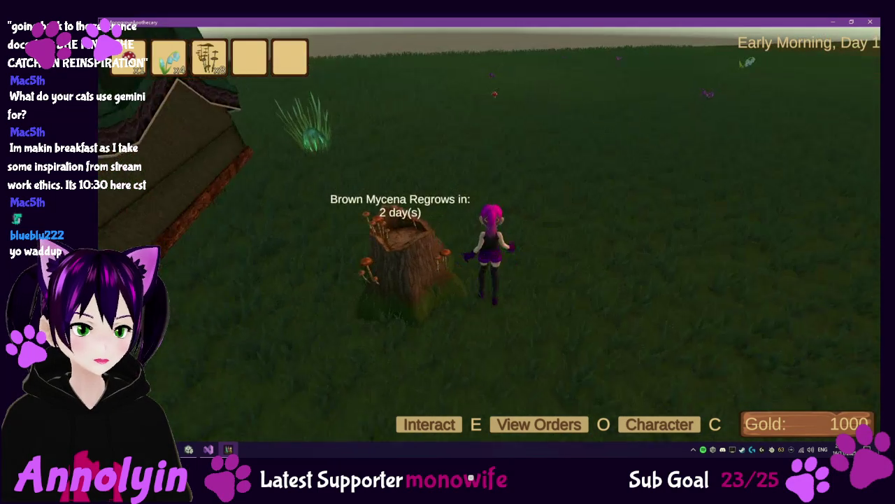
key("w")
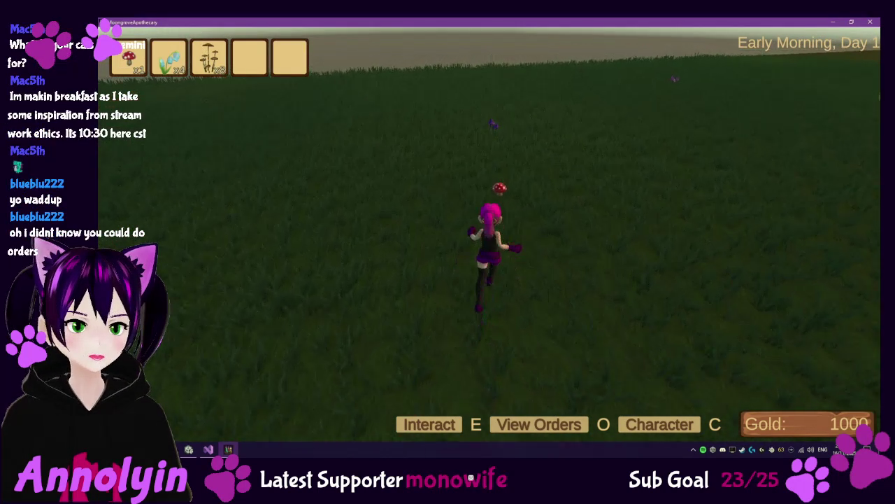
key("w")
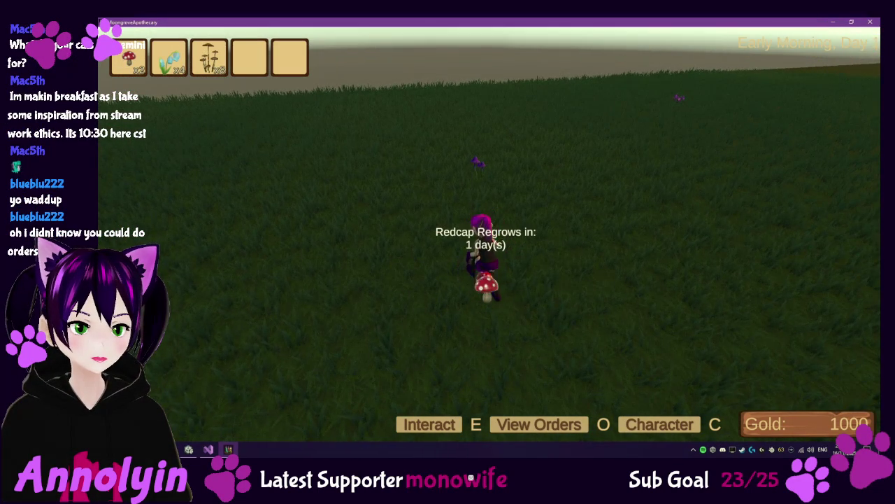
key("w")
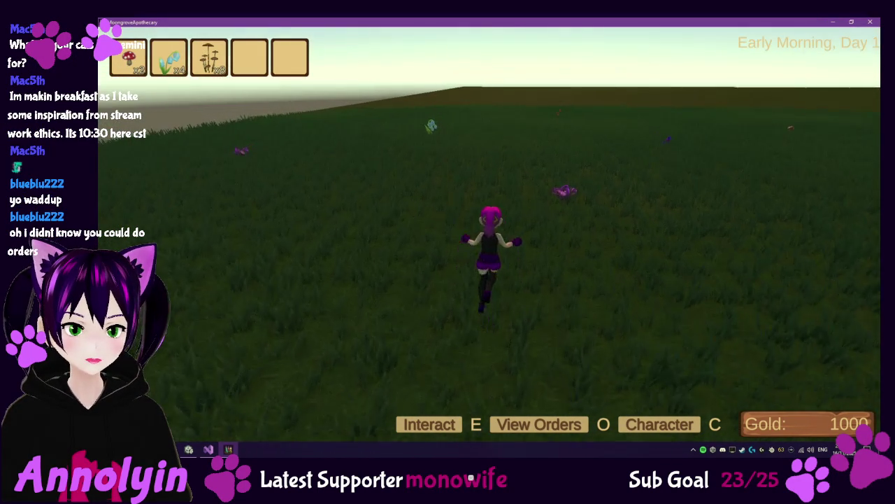
key("w")
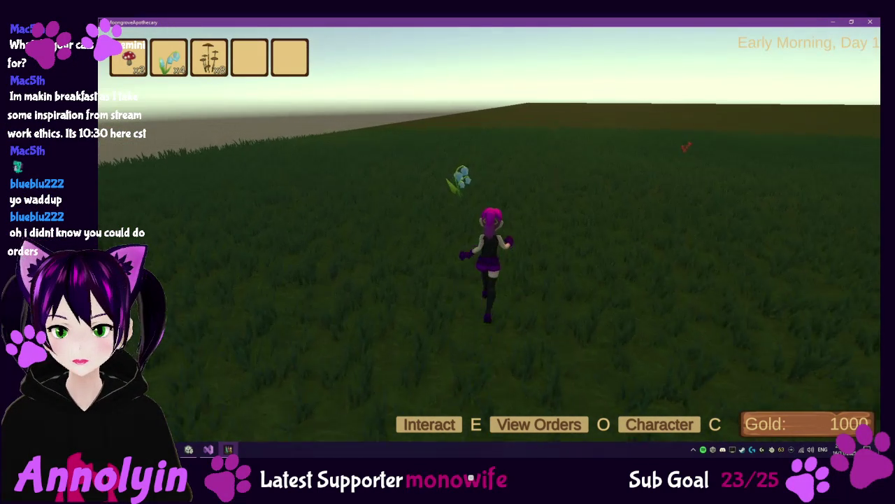
key("w")
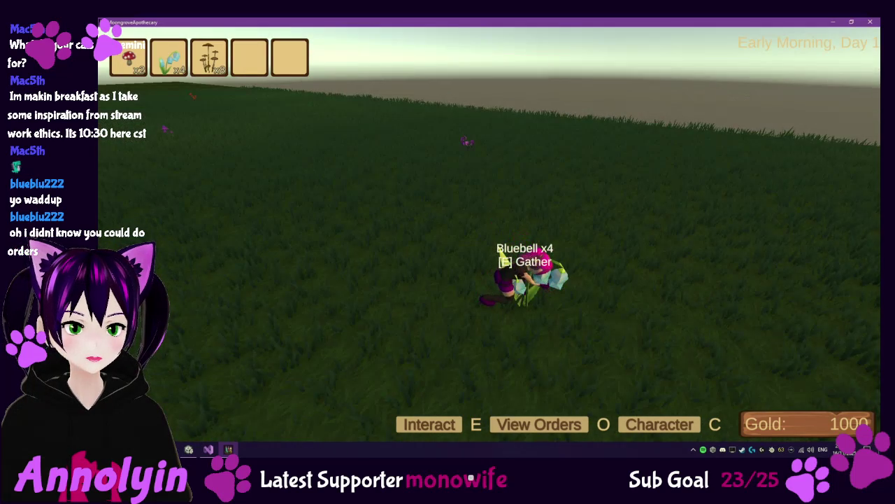
key("w")
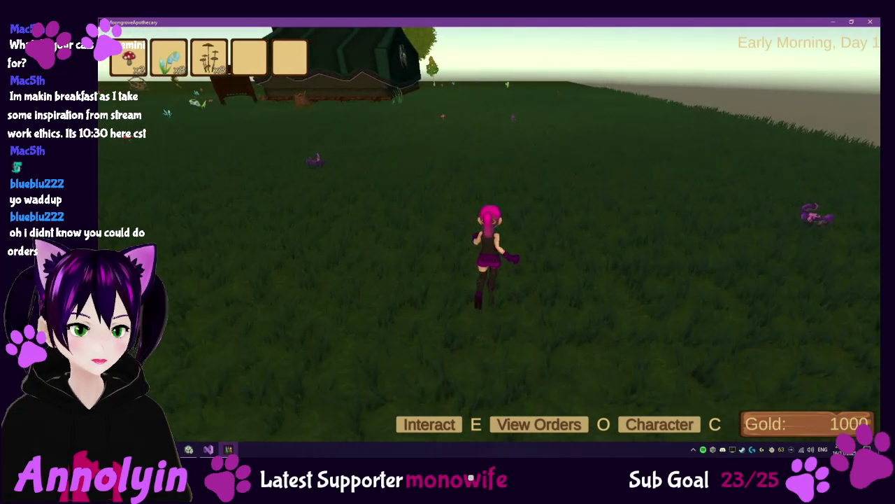
key("w")
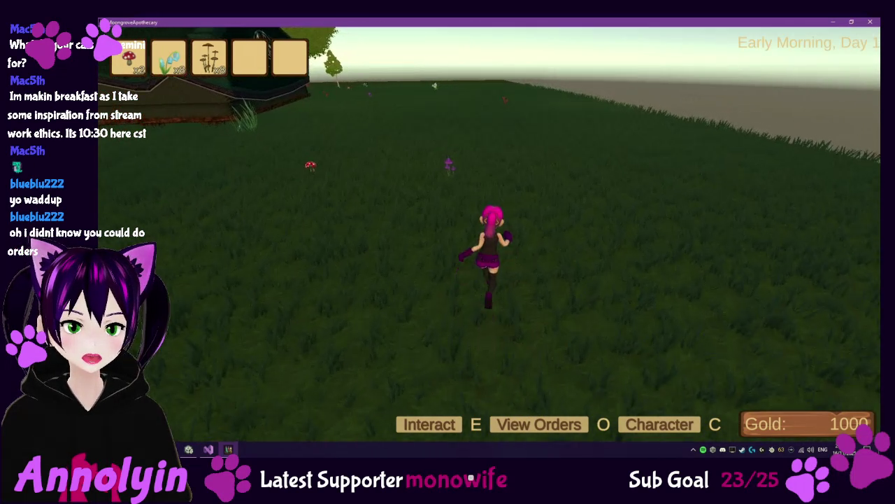
key("w")
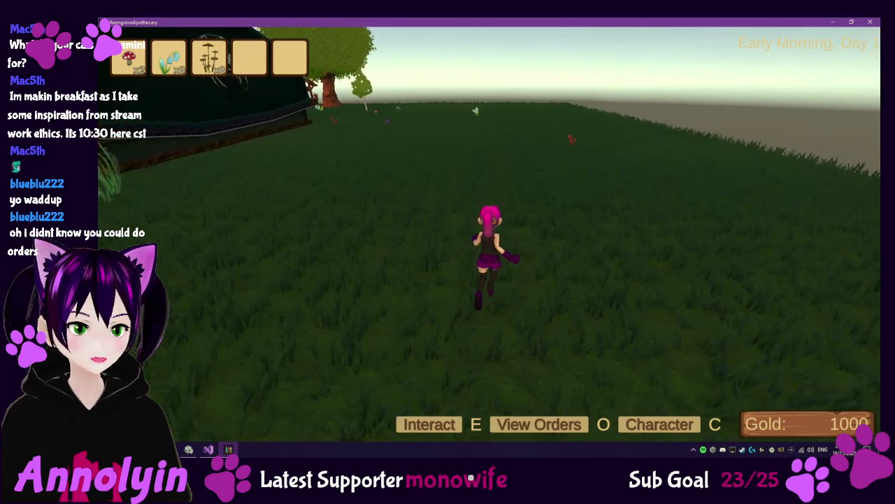
key("w")
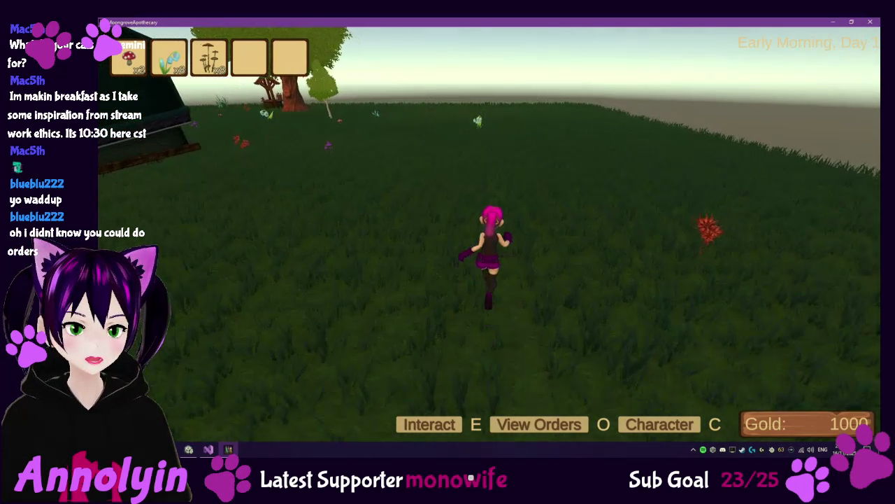
key("w")
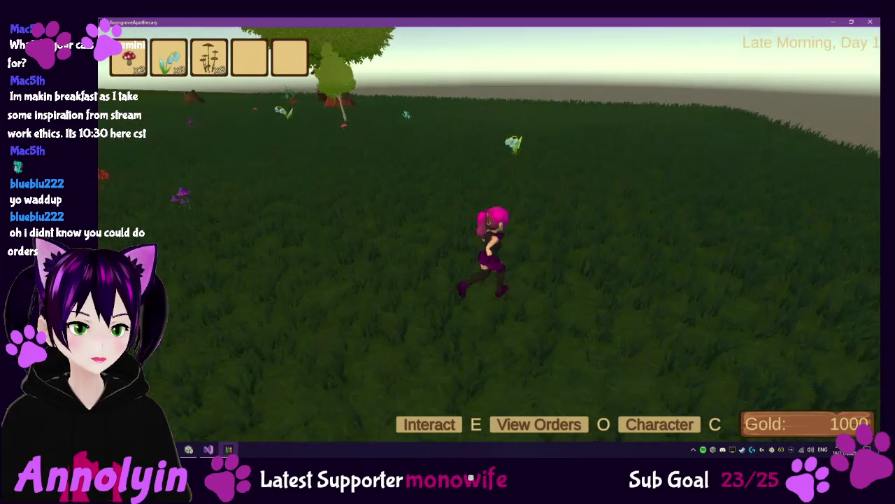
Gather a Bluebell and two Redcaps near the trees.
key("w")
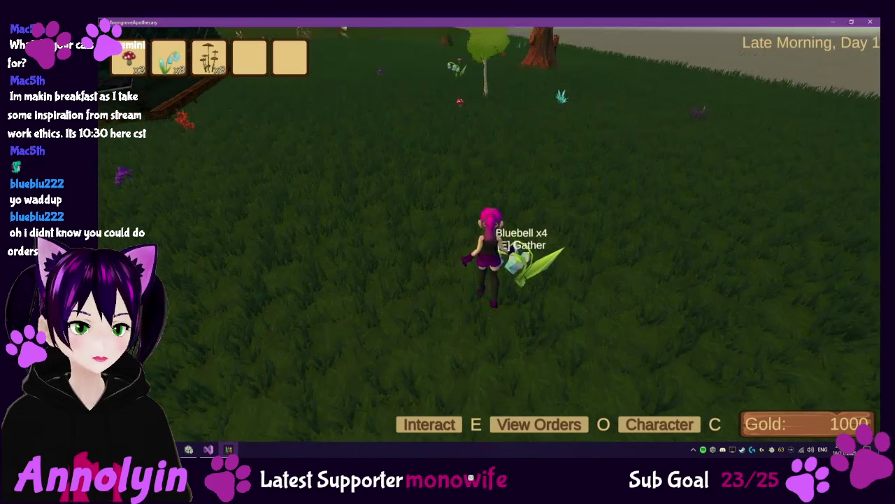
key("w")
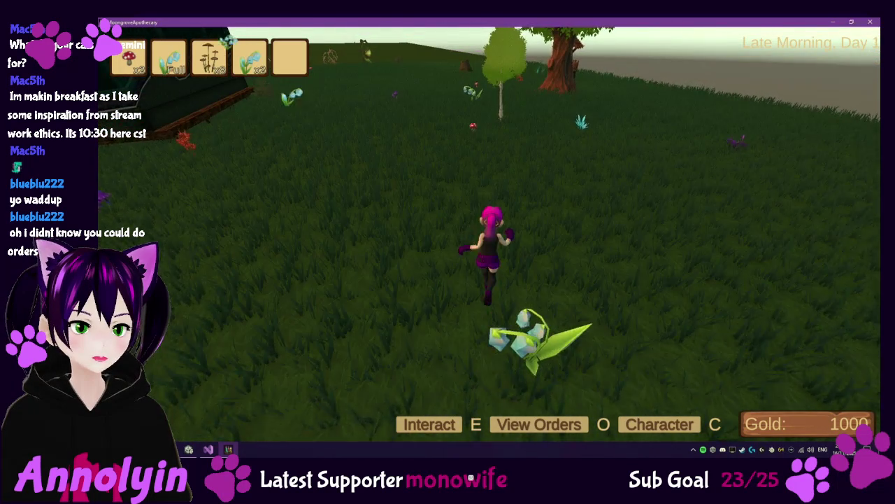
key("w")
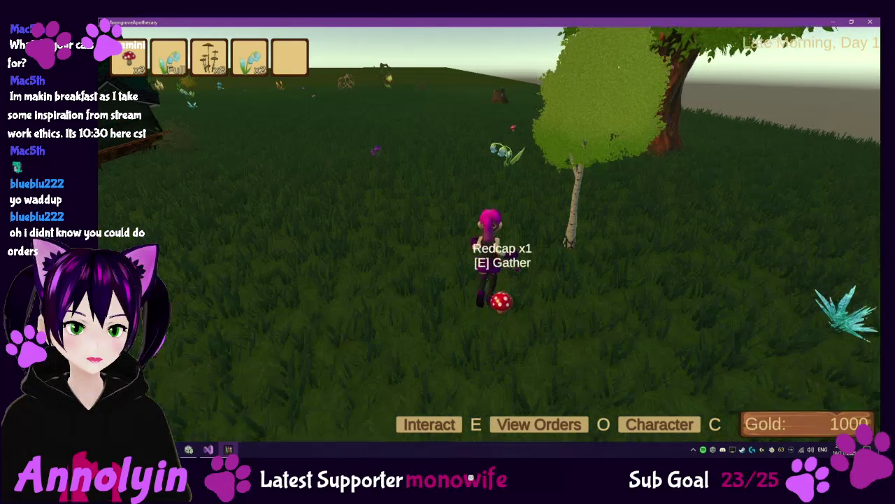
key("e")
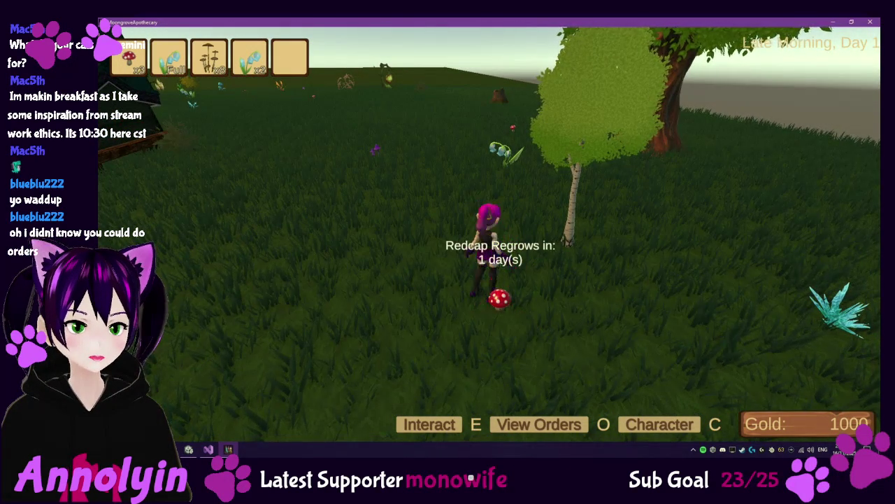
key("w")
key("w")
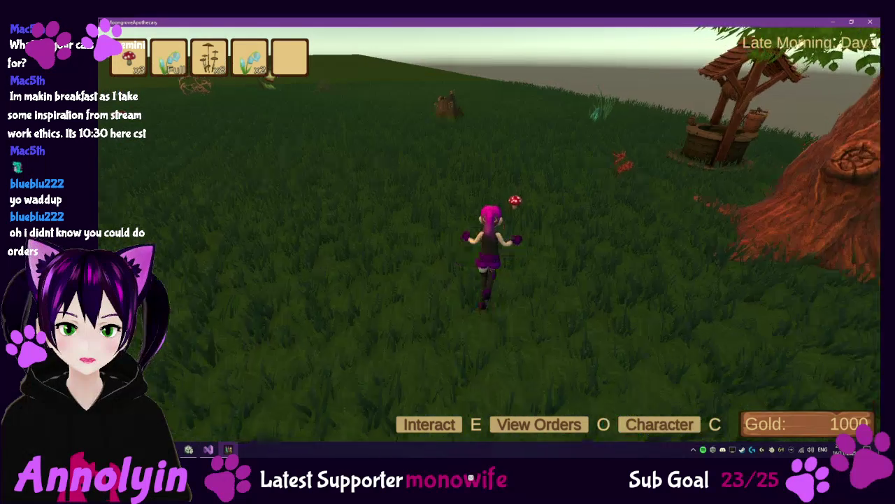
key("e")
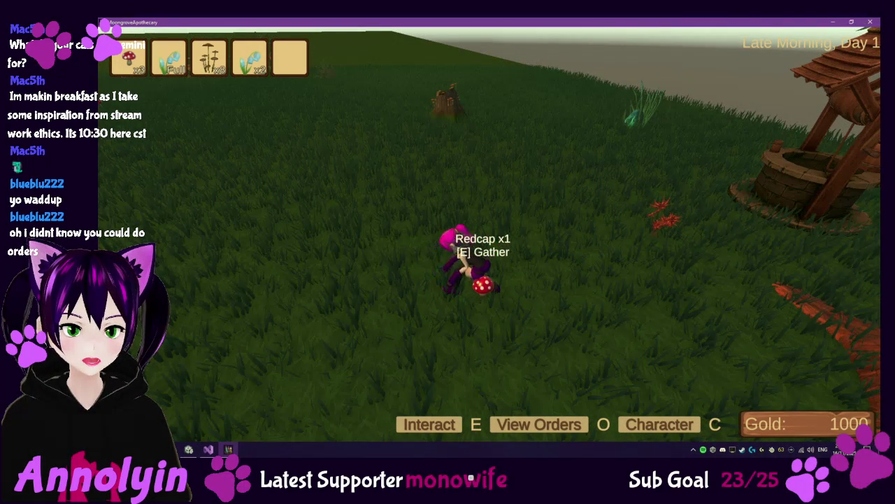
key("w")
key("w")
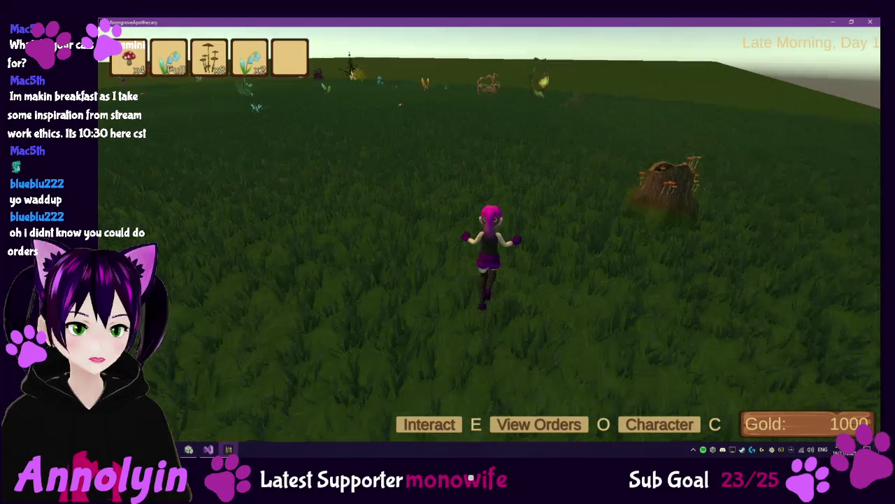
key("w")
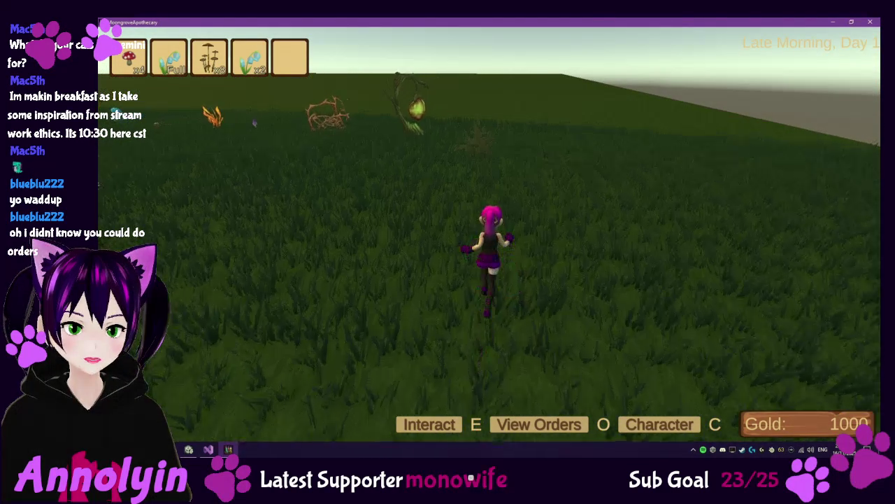
Gather two patches of Brush Sage, the second beside the green barn.
key("w")
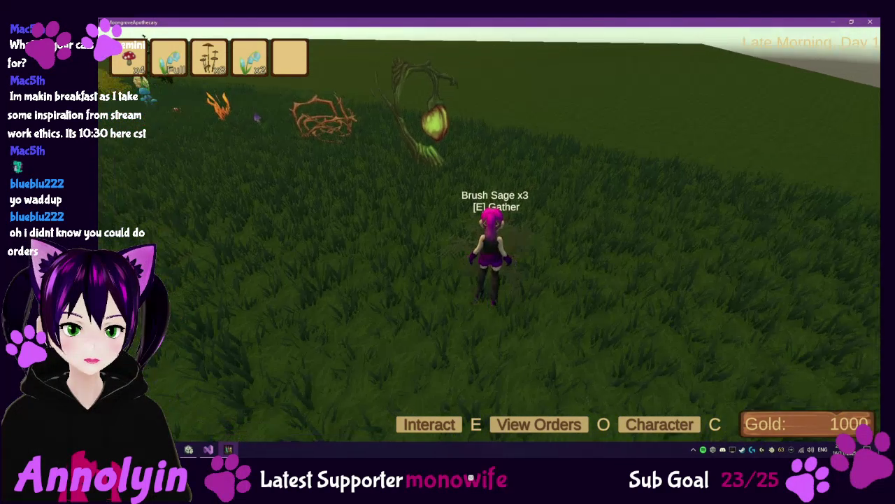
key("e")
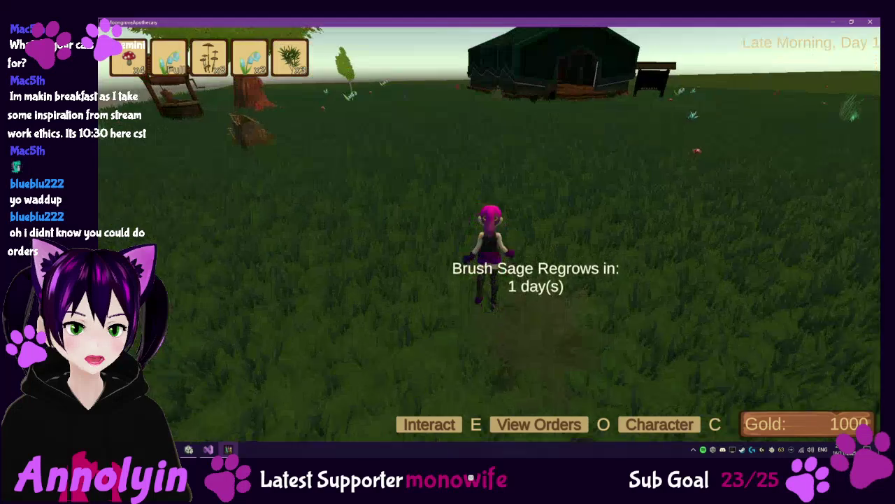
key("w")
key("w")
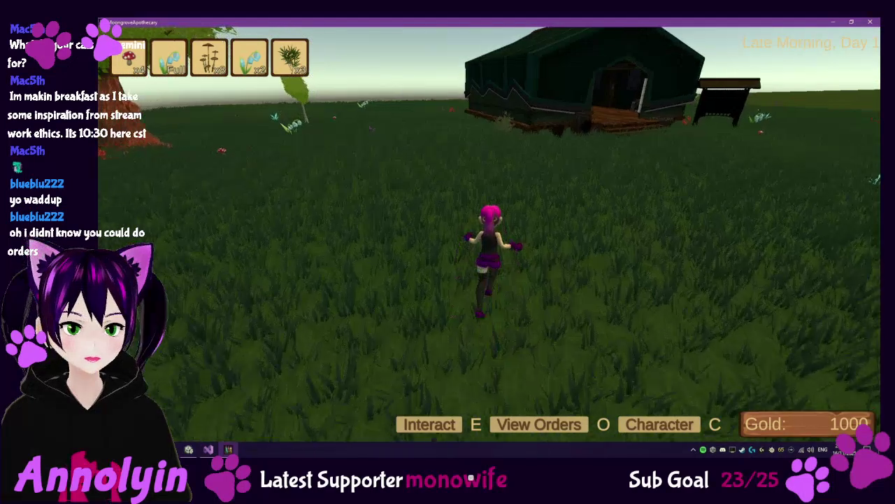
key("w")
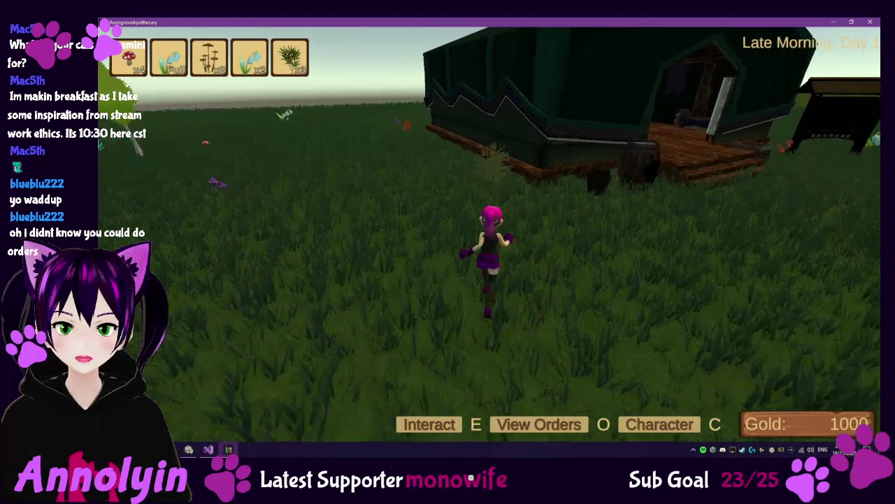
key("w")
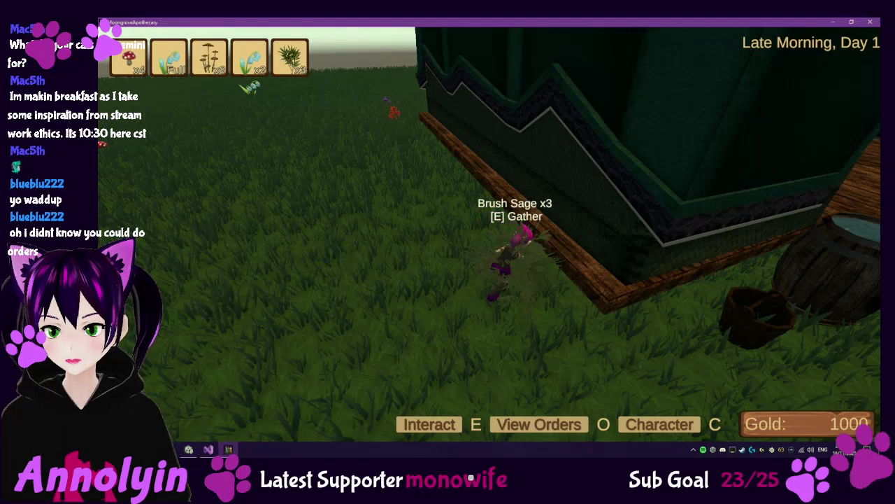
key("e")
key("w")
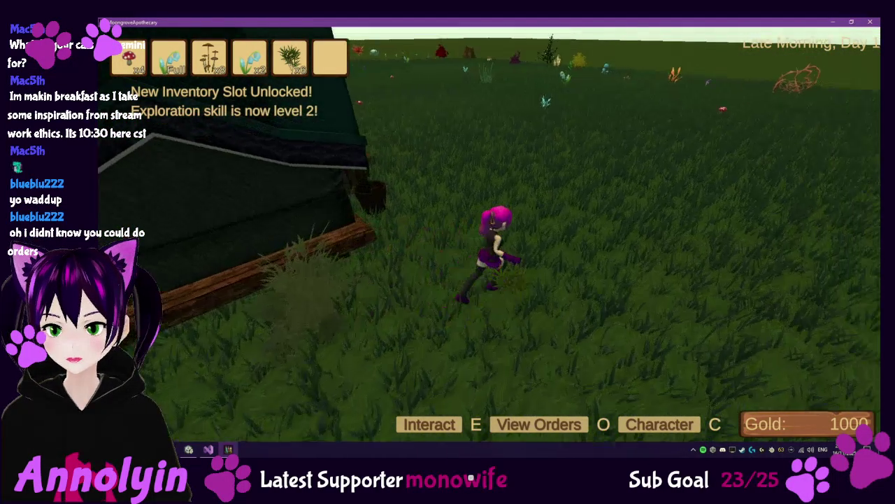
key("w")
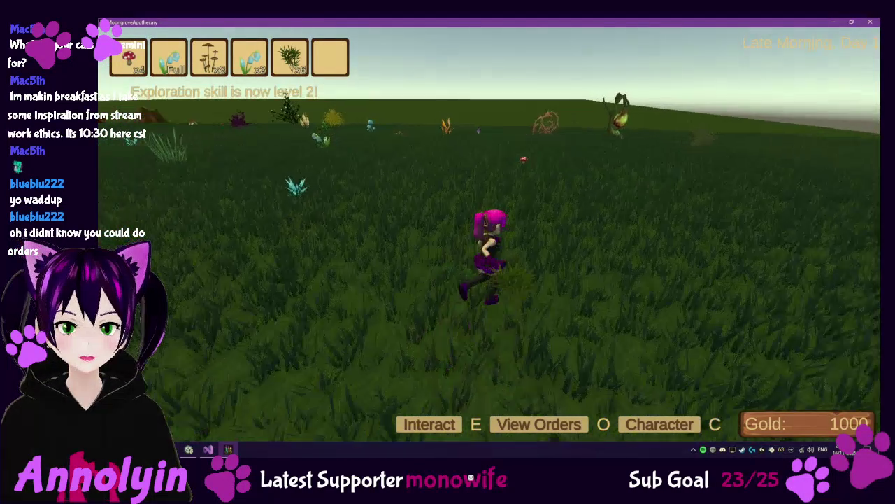
Run across the field, gather one more Redcap, and head back toward the house.
key("w")
key("w")
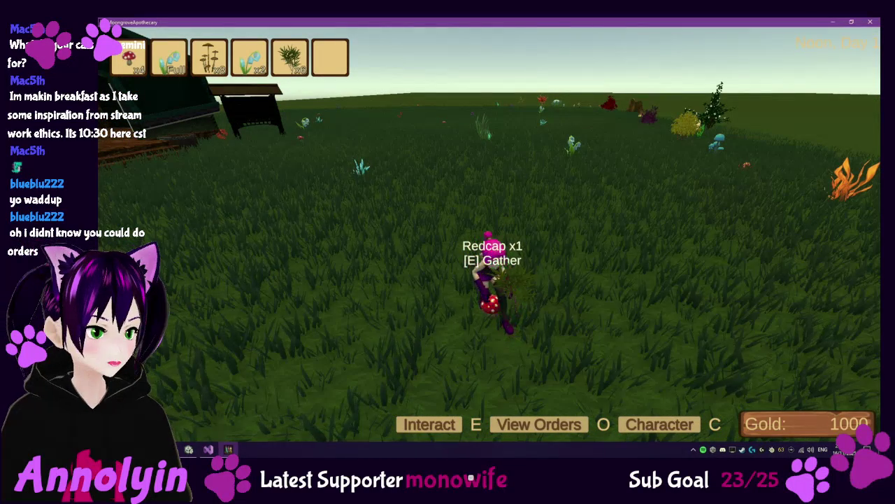
key("w")
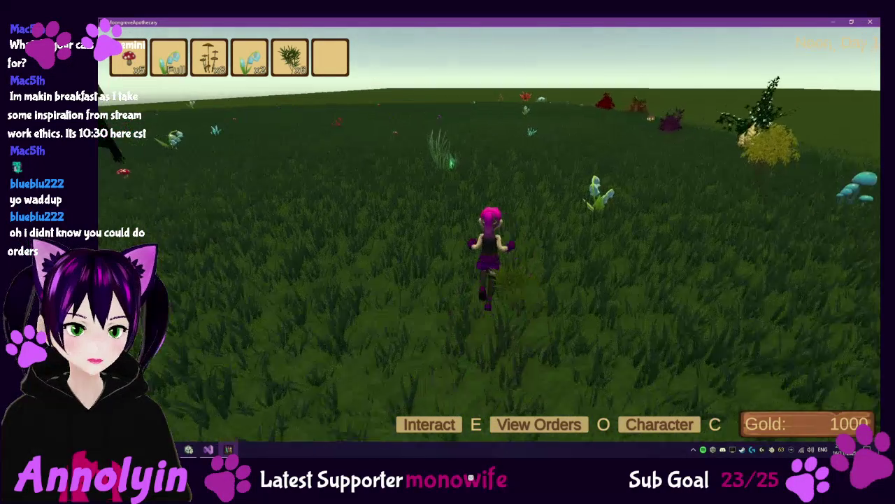
key("w")
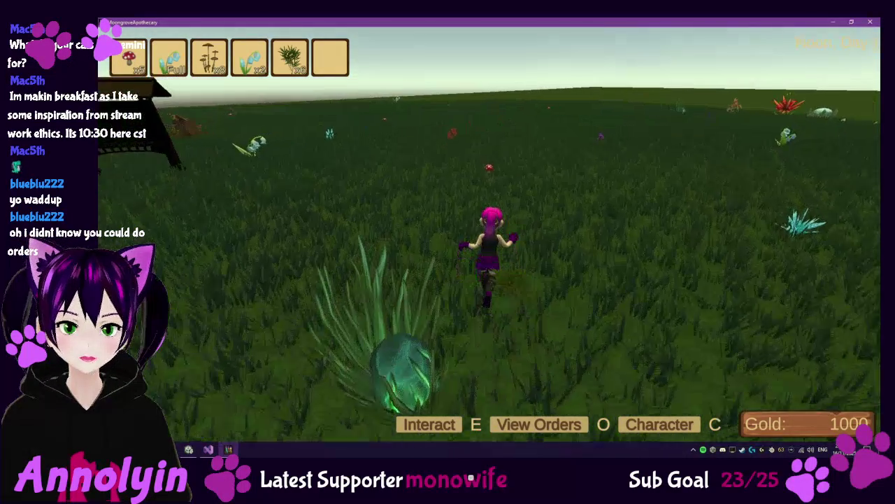
key("w")
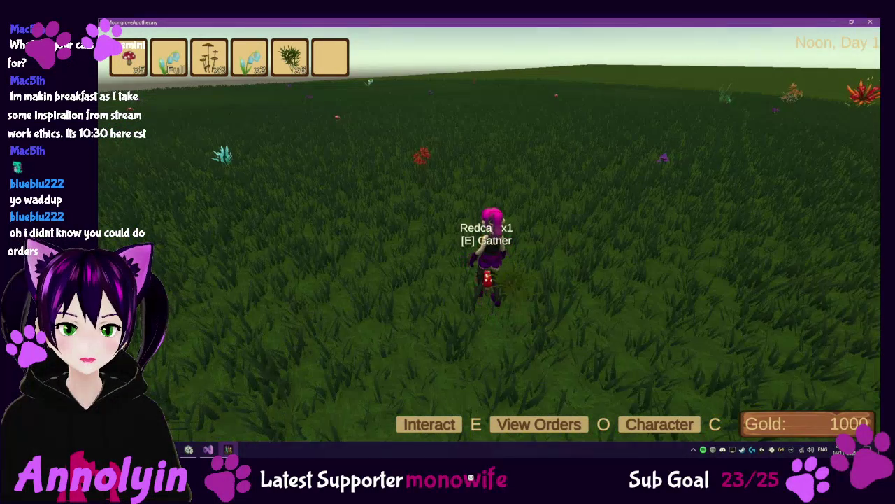
key("e")
key("w")
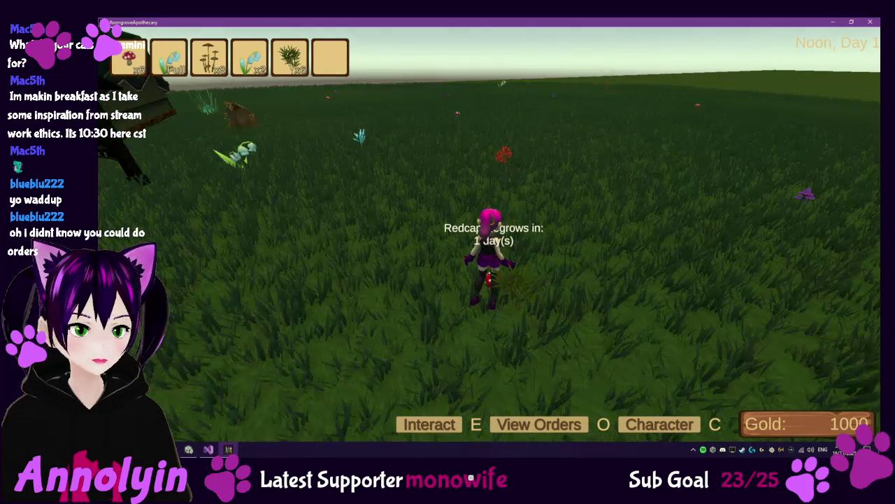
key("w")
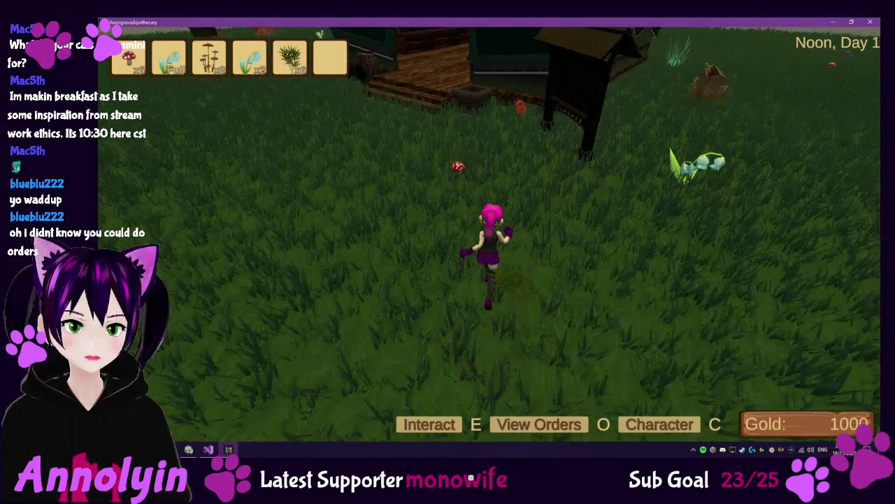
At the Order Board, pack and deliver the 30 and 60 gold orders, then close the book.
key("w")
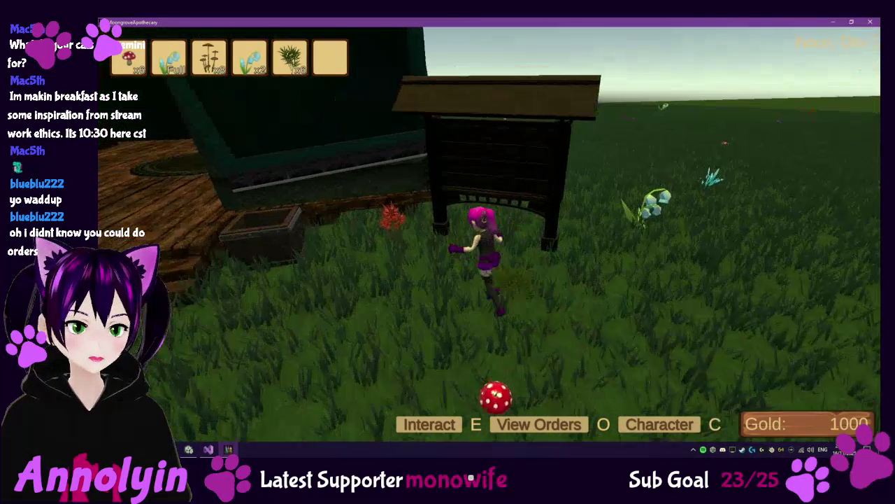
key("o")
left_click(390, 145)
left_click(371, 369)
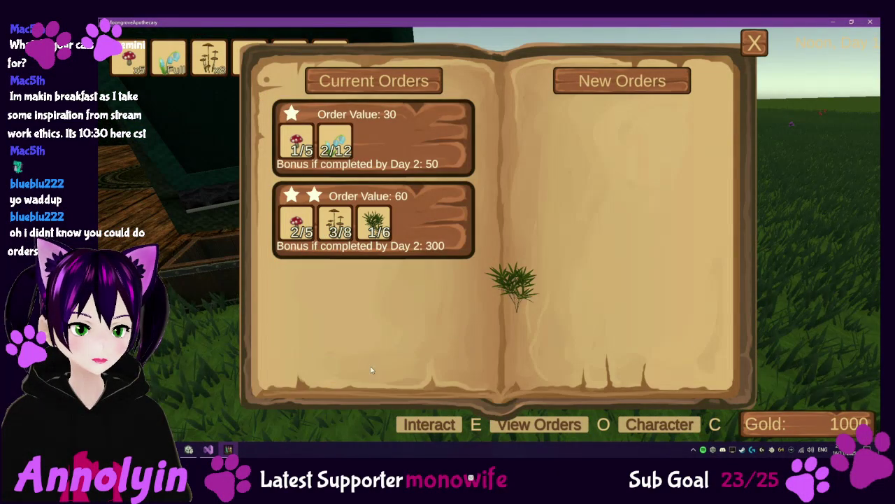
left_click(437, 139)
left_click(391, 360)
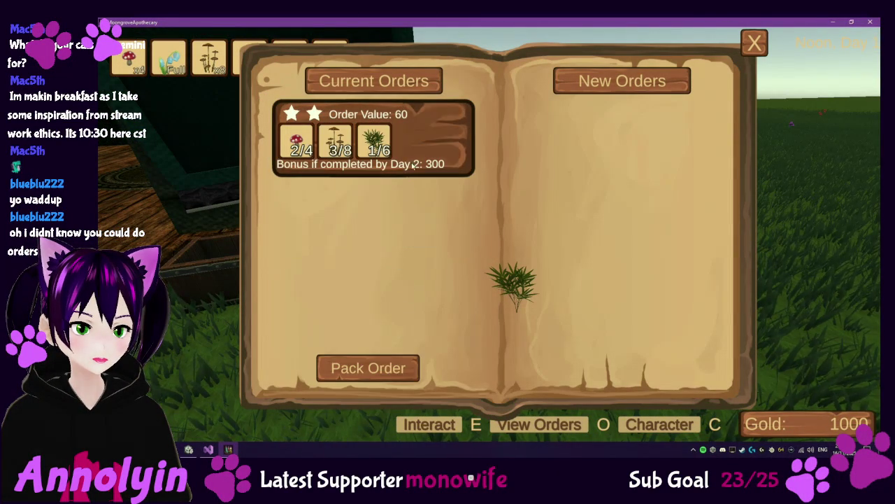
left_click(382, 377)
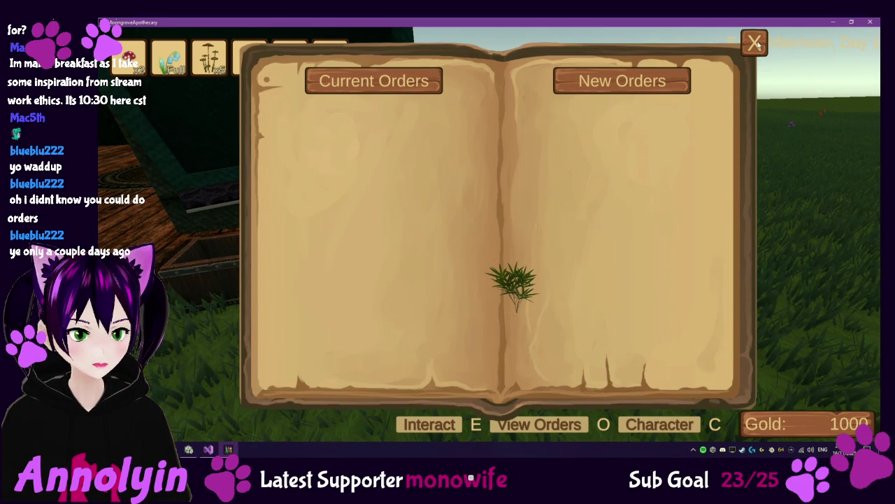
left_click(757, 44)
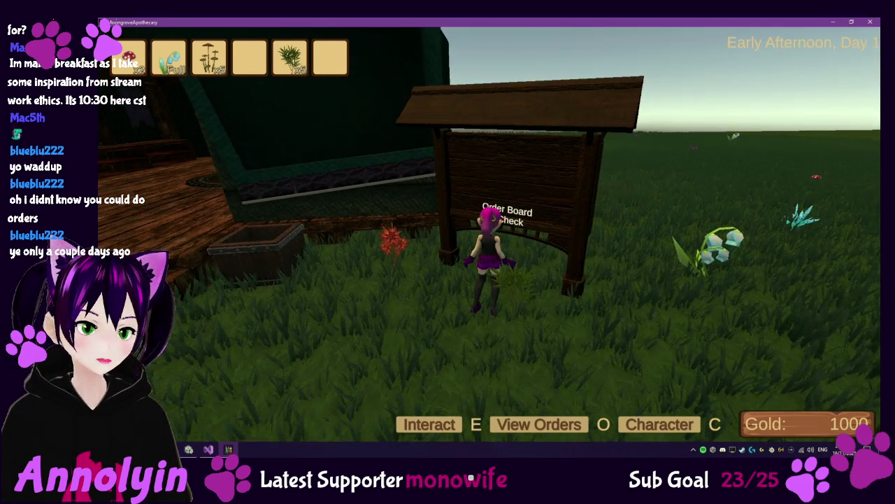
Enter the wagon and buy Drying Rack I for 400 gold from the shelf's Upgrades.
key("w")
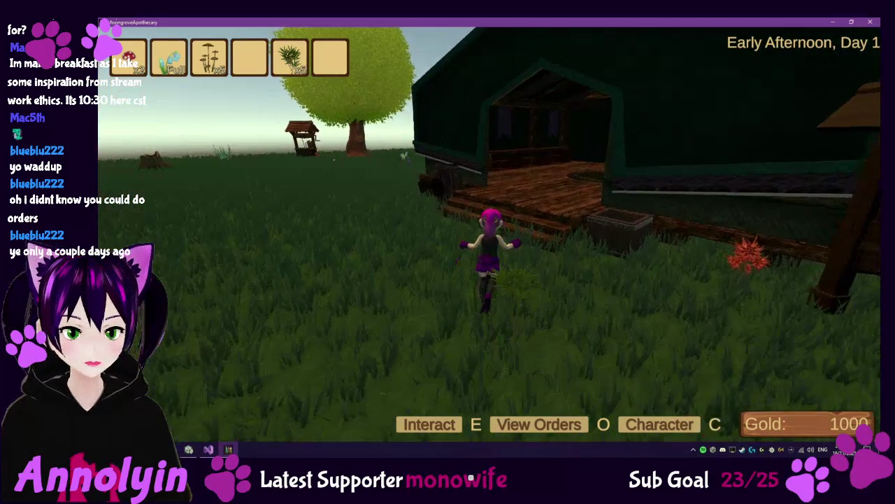
key("w")
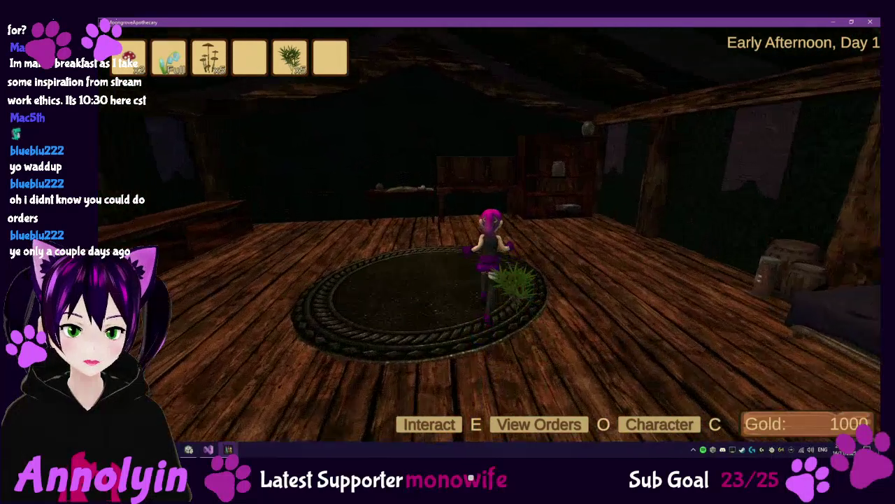
key("w")
key("e")
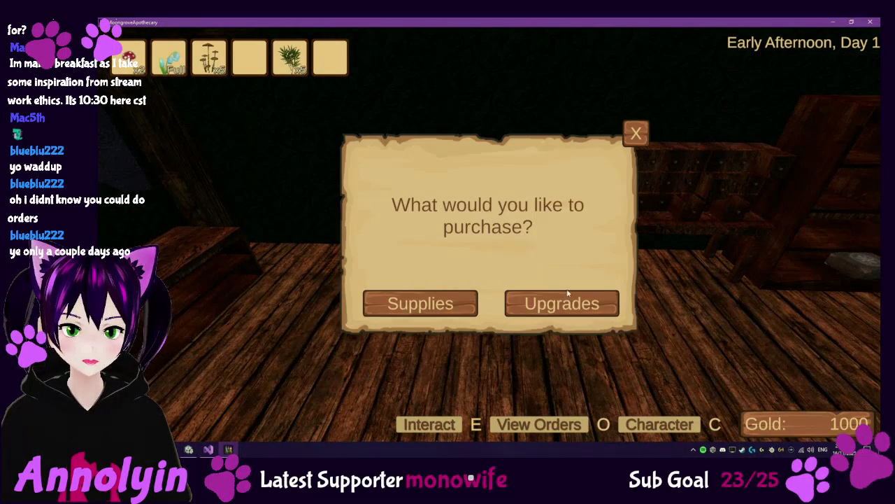
left_click(570, 310)
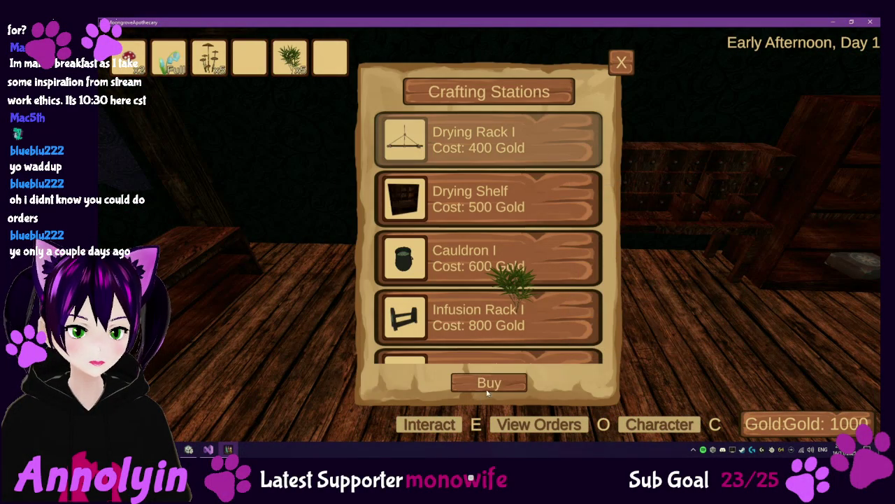
left_click(492, 383)
left_click(622, 62)
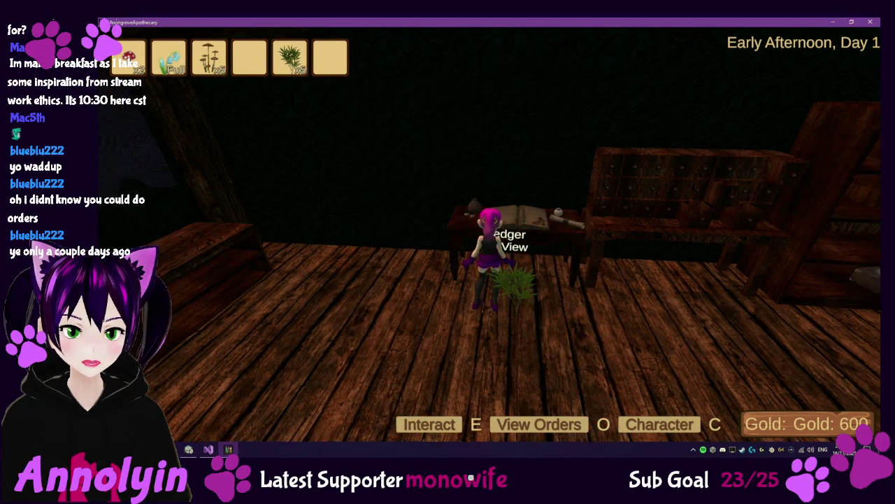
Sleep in the bed through to Early Morning, Day 2, and bring up the new orders.
key("w")
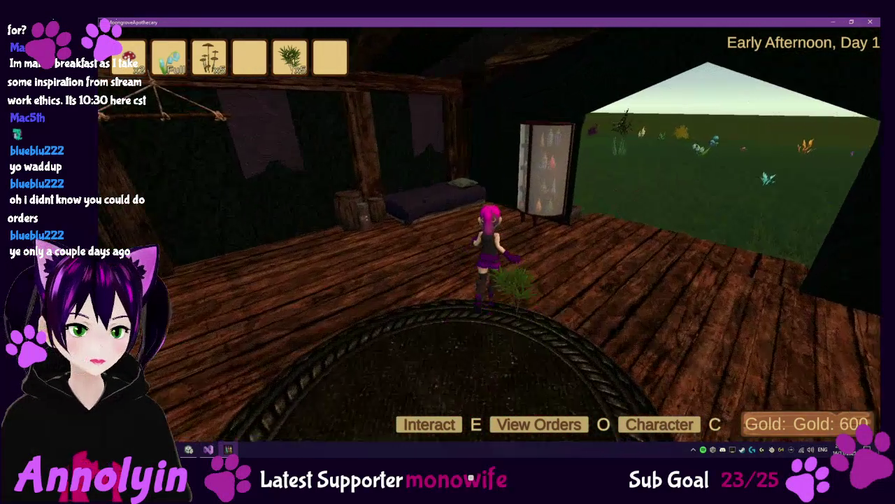
key("e")
key("Escape")
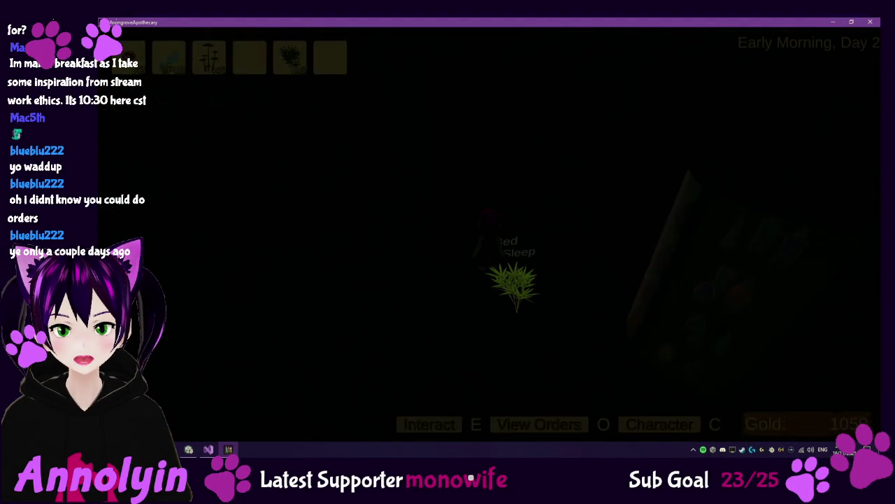
key("w")
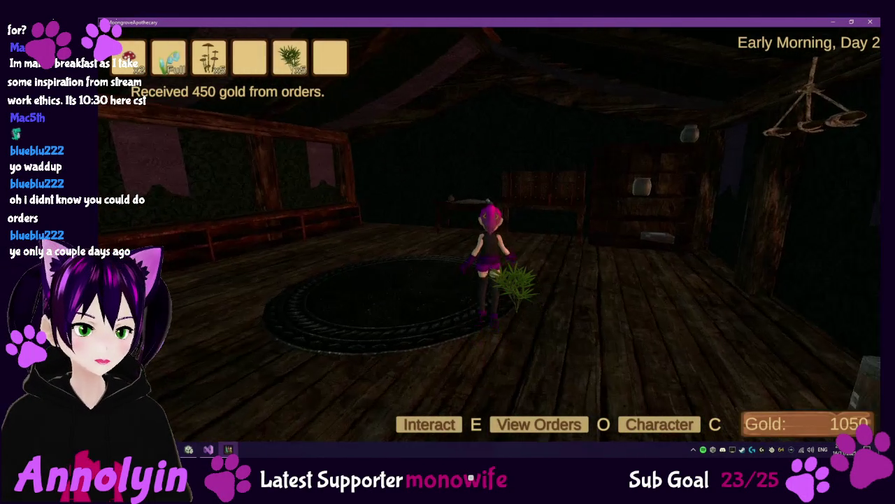
key("o")
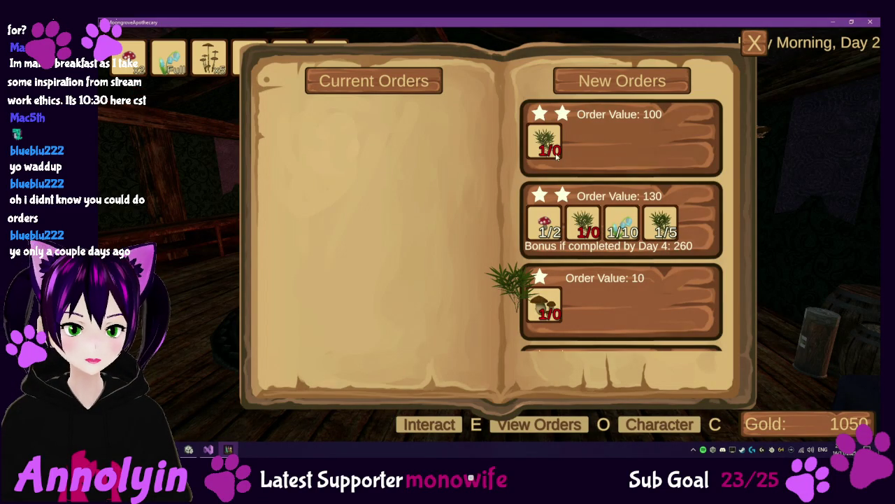
Scroll up and down through the Day 2 New Orders list to review them.
scroll(586, 223, "down", 1)
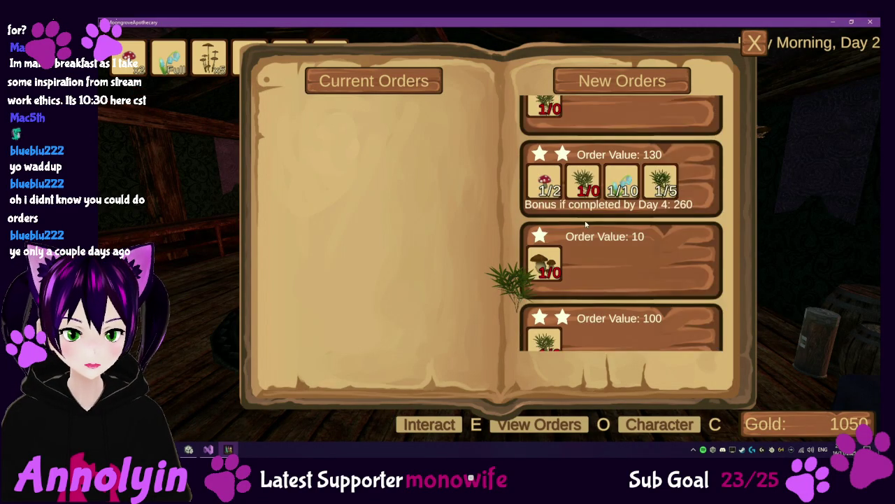
scroll(586, 222, "down", 1)
scroll(567, 266, "down", 2)
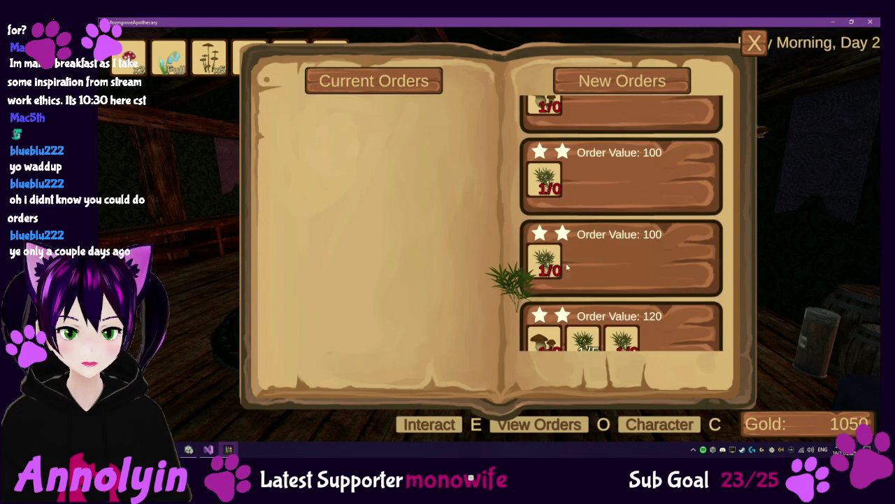
scroll(567, 267, "down", 2)
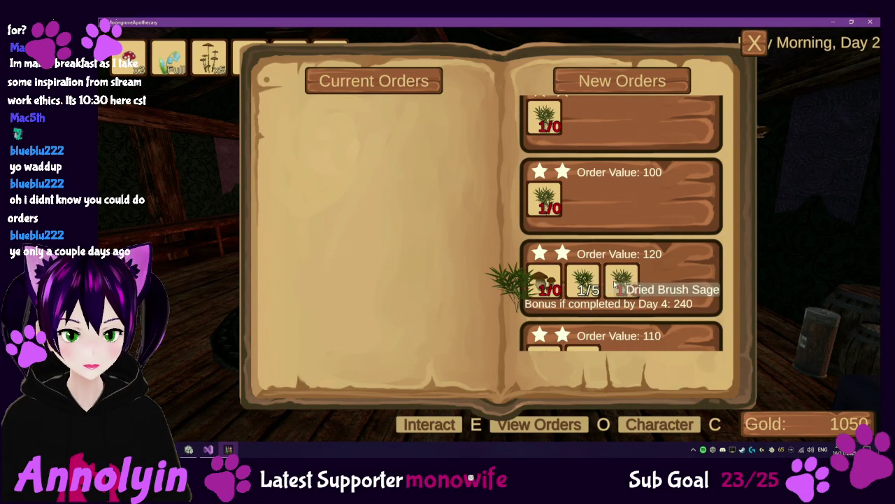
scroll(609, 284, "down", 2)
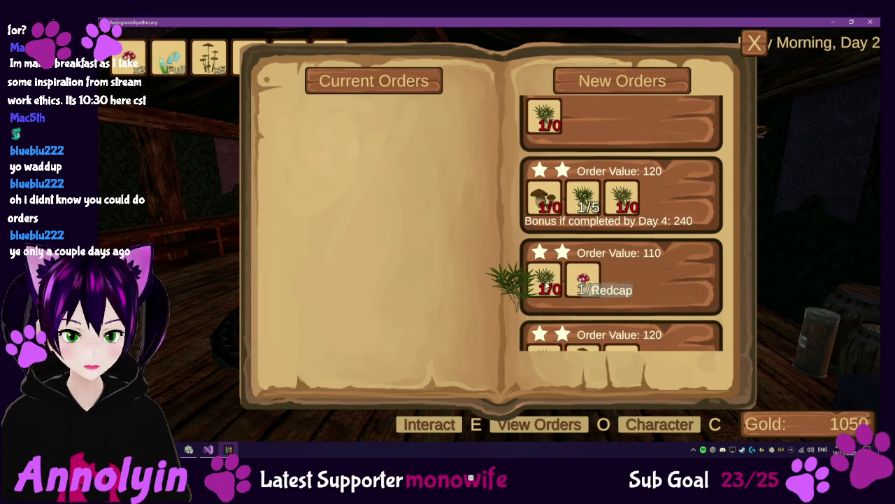
scroll(588, 290, "down", 2)
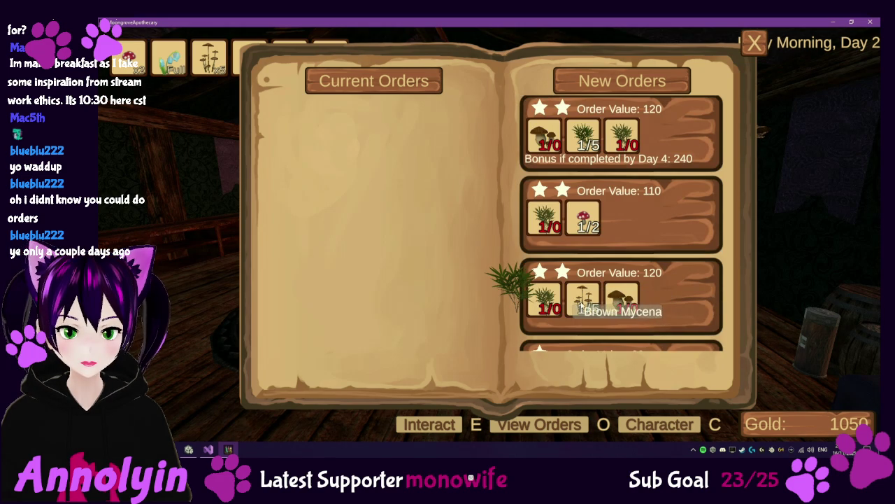
scroll(579, 311, "down", 2)
scroll(576, 322, "down", 1)
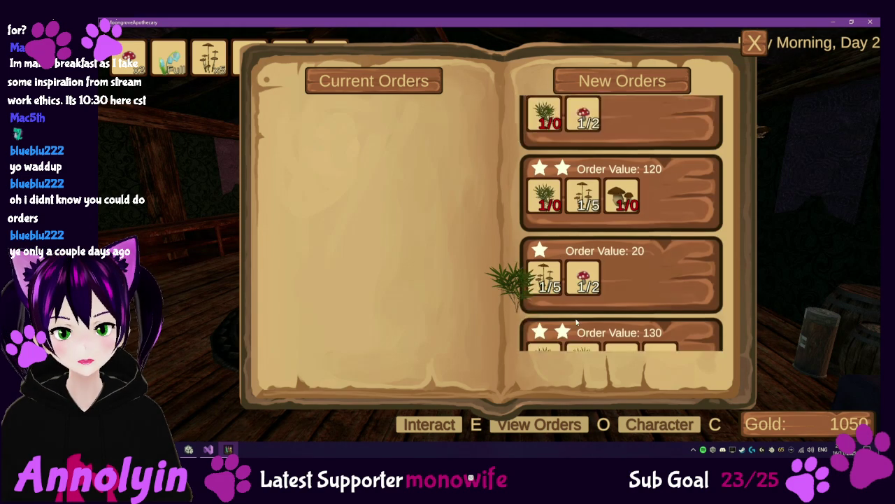
scroll(576, 322, "down", 1)
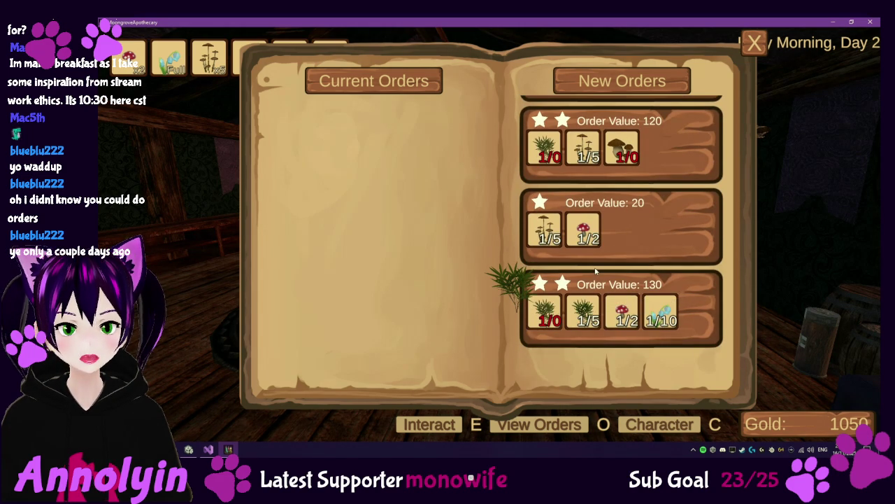
scroll(595, 271, "up", 10)
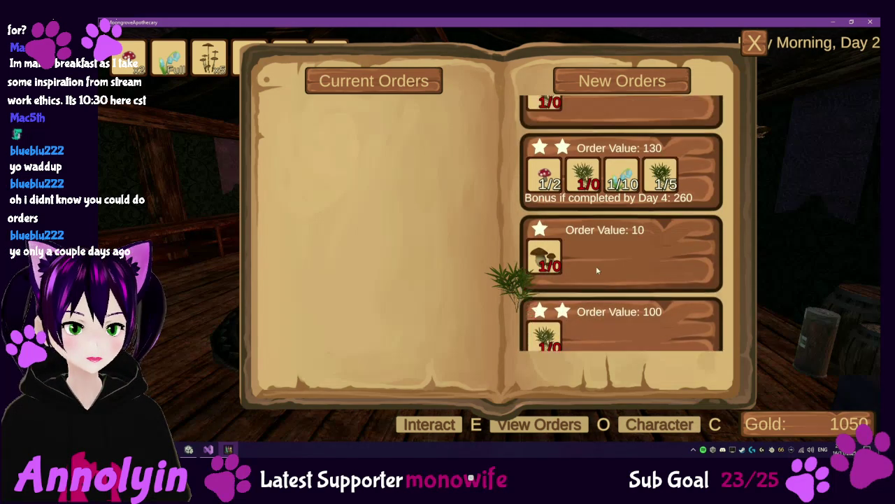
scroll(597, 270, "up", 1)
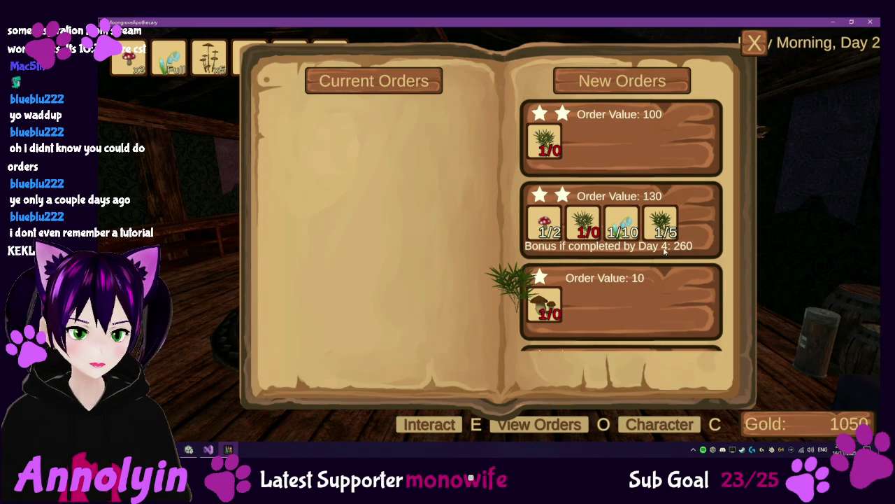
scroll(666, 252, "down", 1)
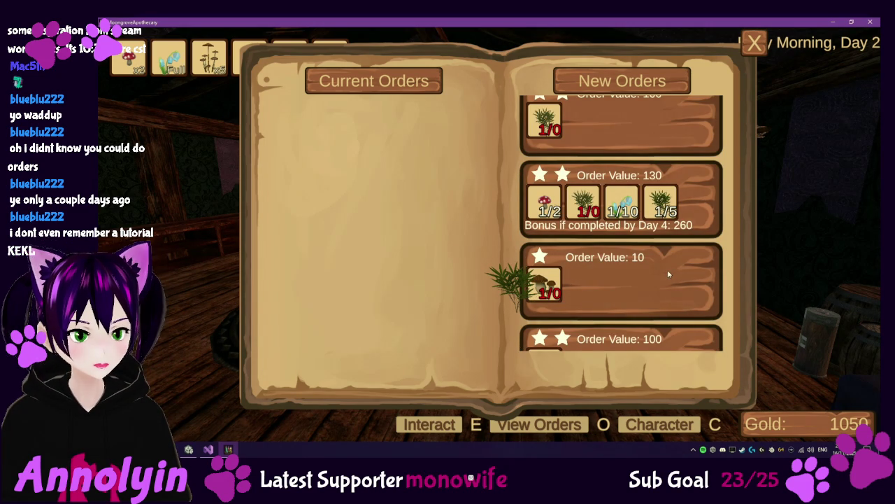
scroll(664, 266, "up", 1)
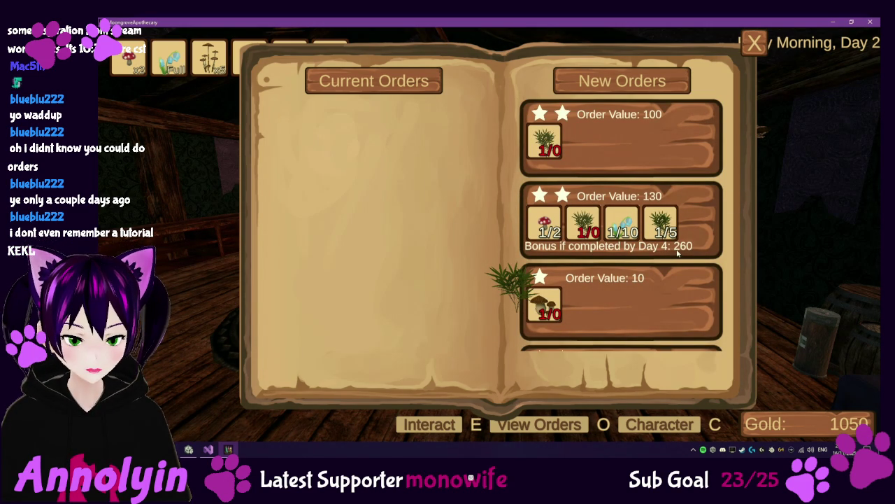
scroll(677, 254, "down", 1)
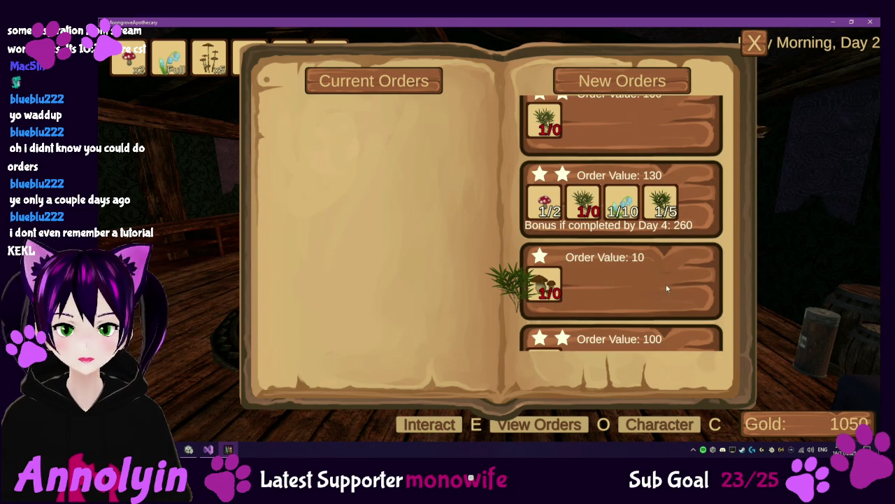
scroll(666, 288, "down", 5)
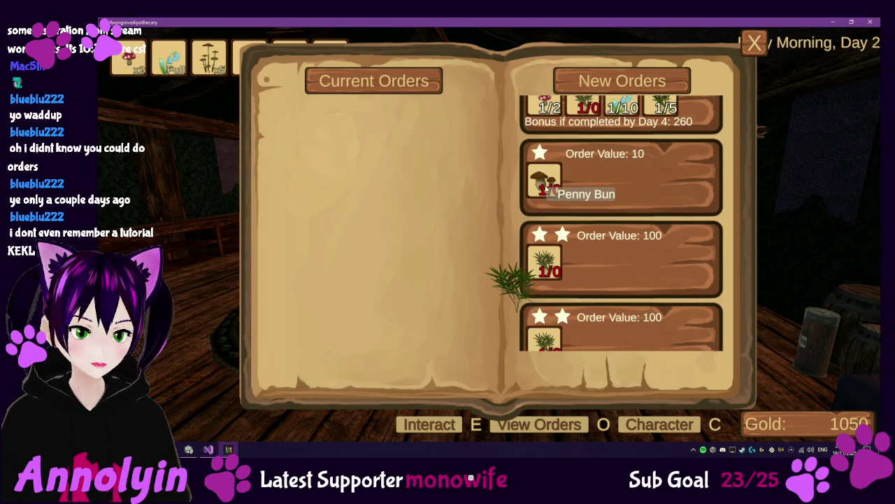
scroll(548, 189, "down", 7)
scroll(609, 254, "down", 8)
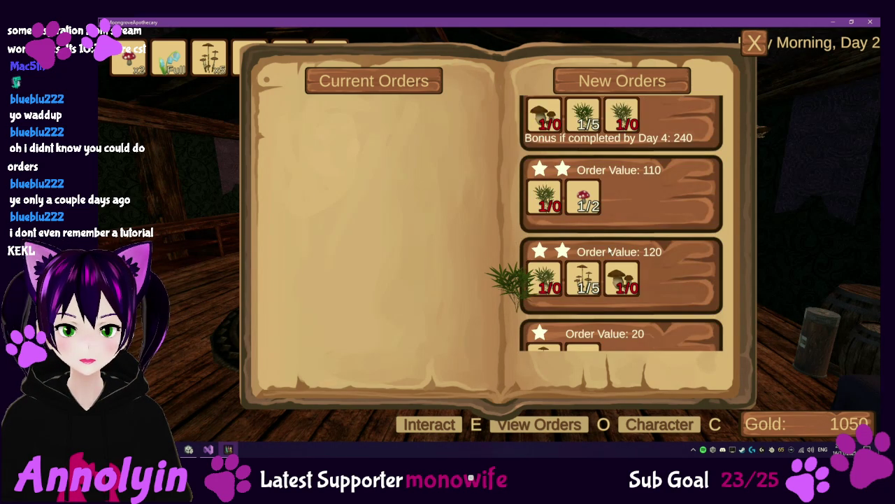
scroll(610, 252, "down", 1)
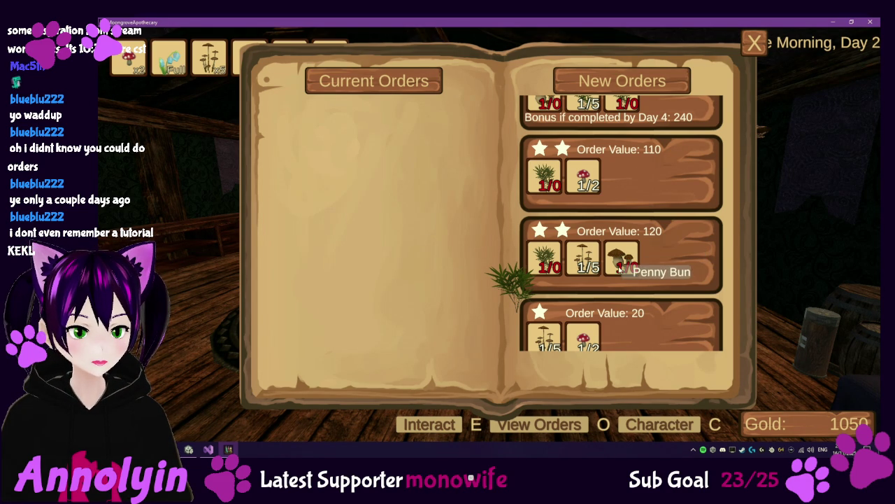
scroll(623, 252, "down", 2)
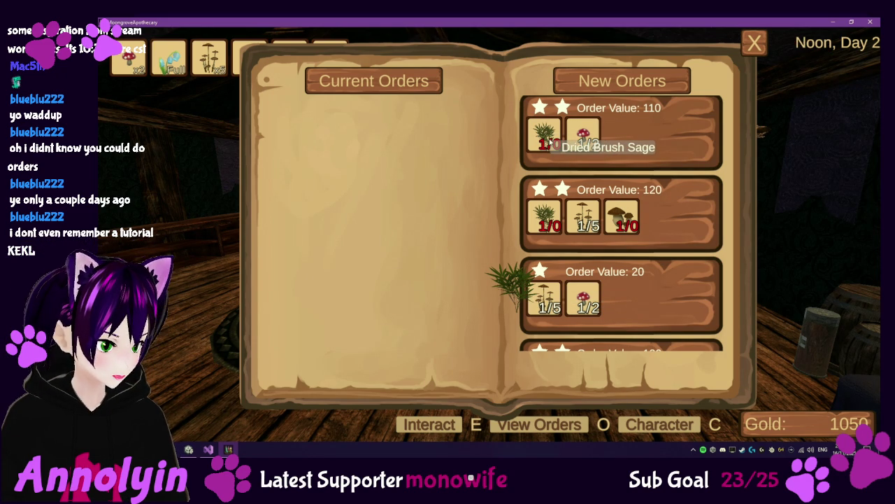
scroll(677, 225, "down", 2)
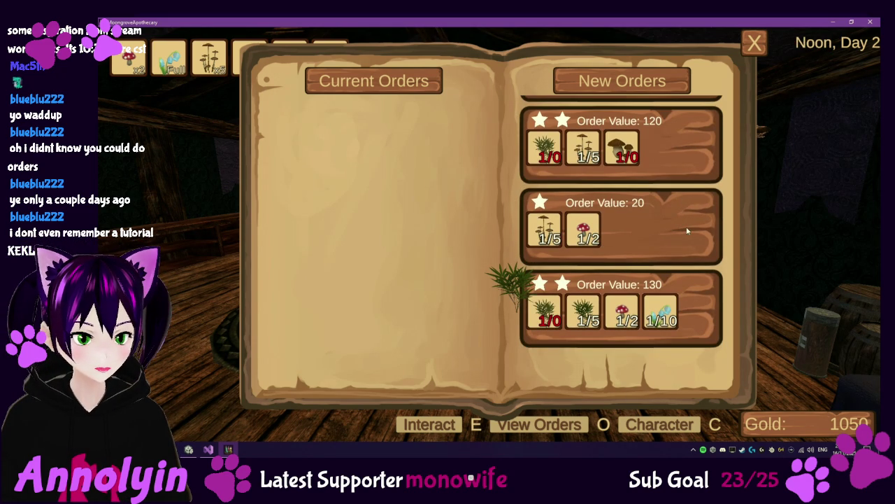
scroll(687, 231, "up", 6)
scroll(687, 231, "up", 8)
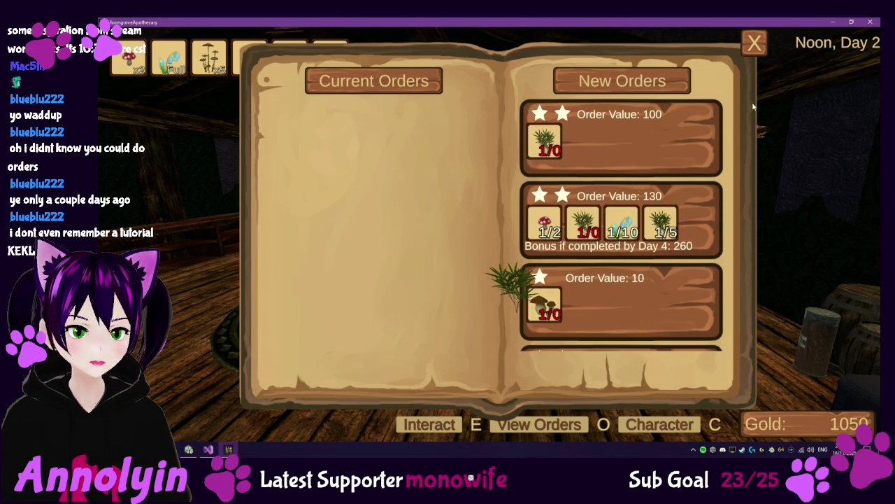
Close the orders book and walk out the doorway into the meadow.
left_click(755, 44)
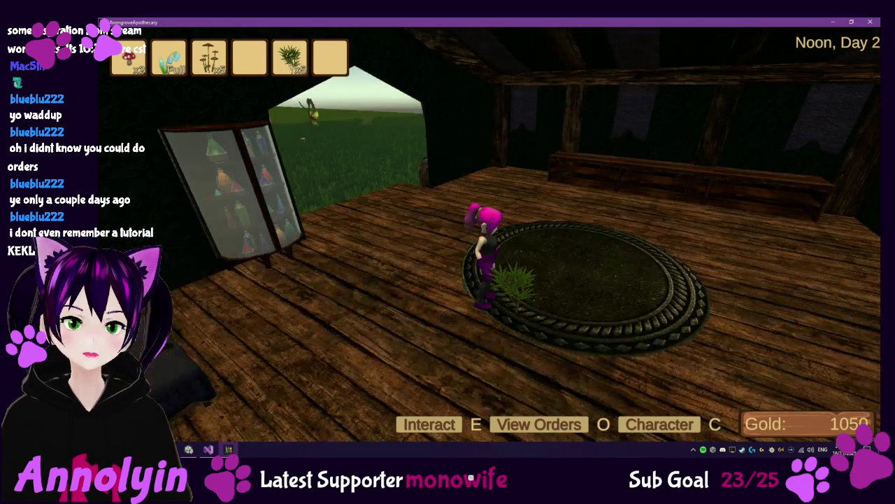
key("w")
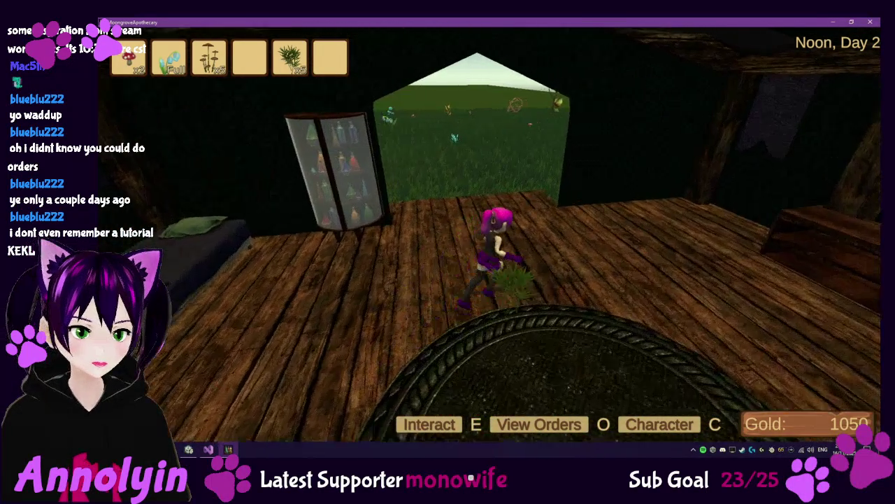
key("w")
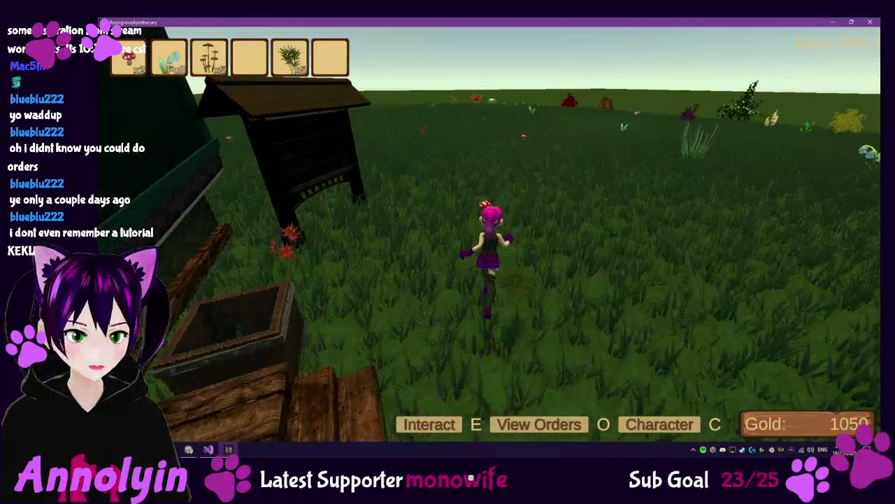
Walk past the Brown Mycena stump, toggle the character close-up with C, then run to the Order Board.
key("w")
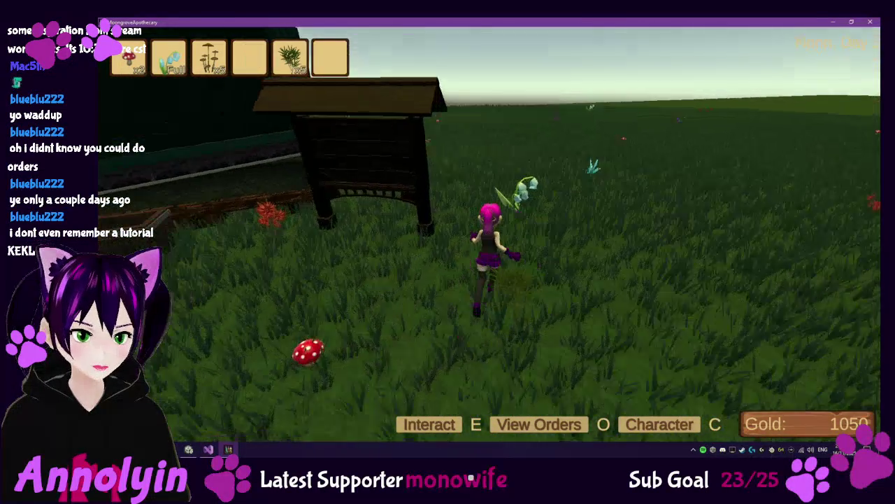
key("w")
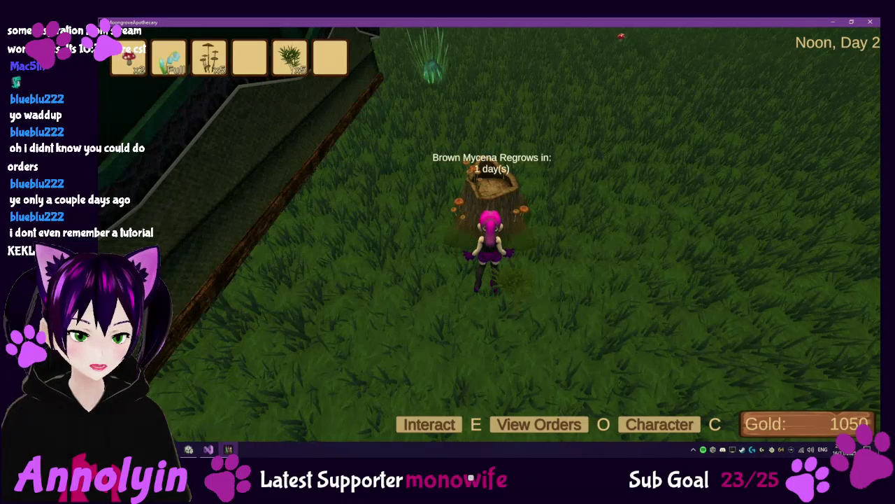
key("d")
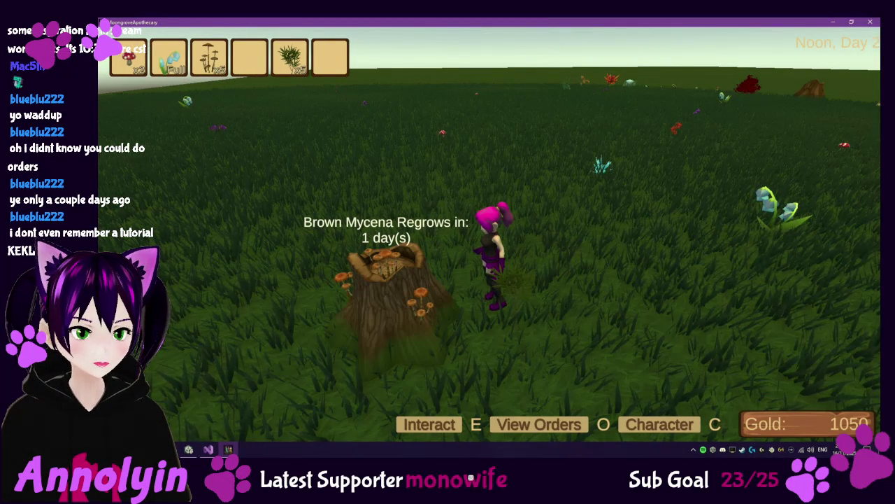
key("c")
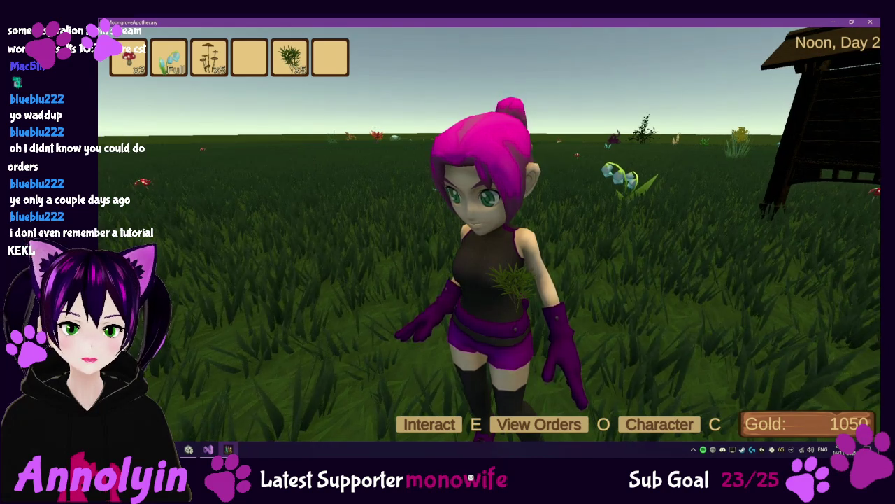
key("c")
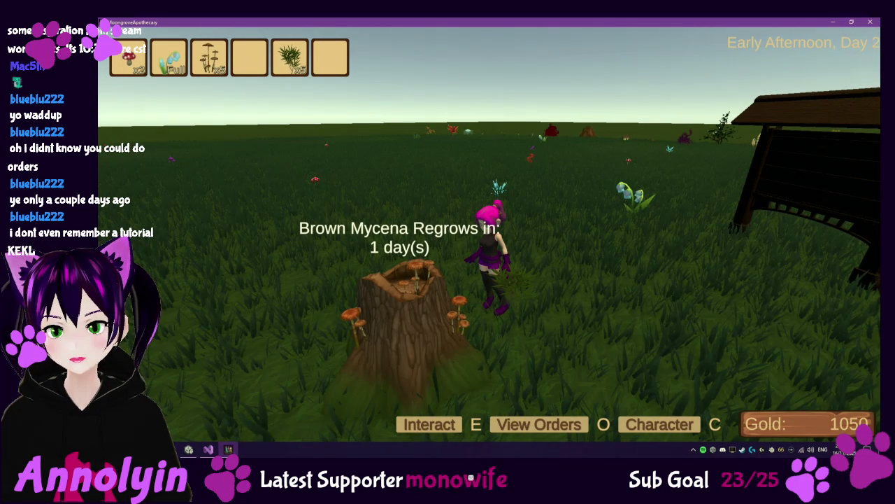
key("c")
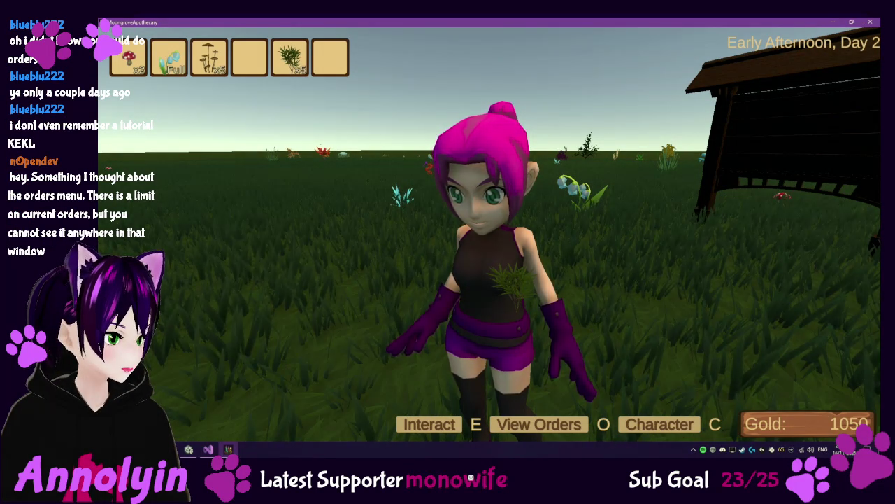
key("w")
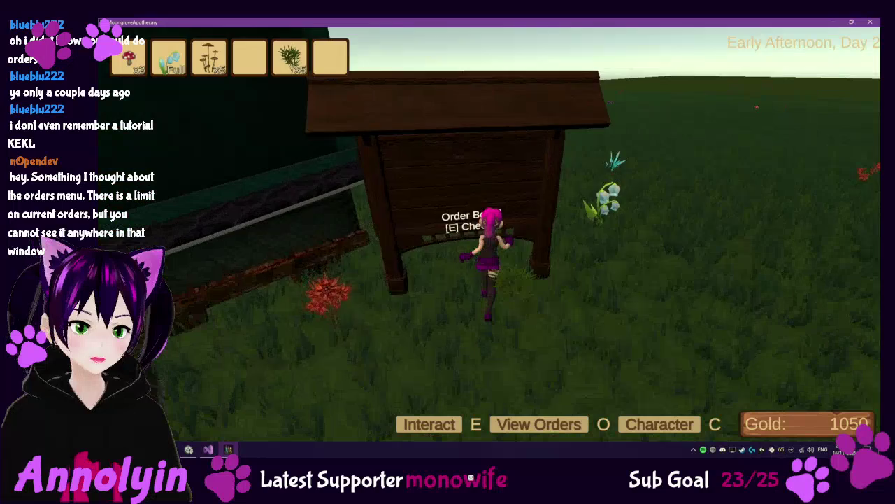
At the Order Board, accept the 130-value new order and a 100-value new order.
key("e")
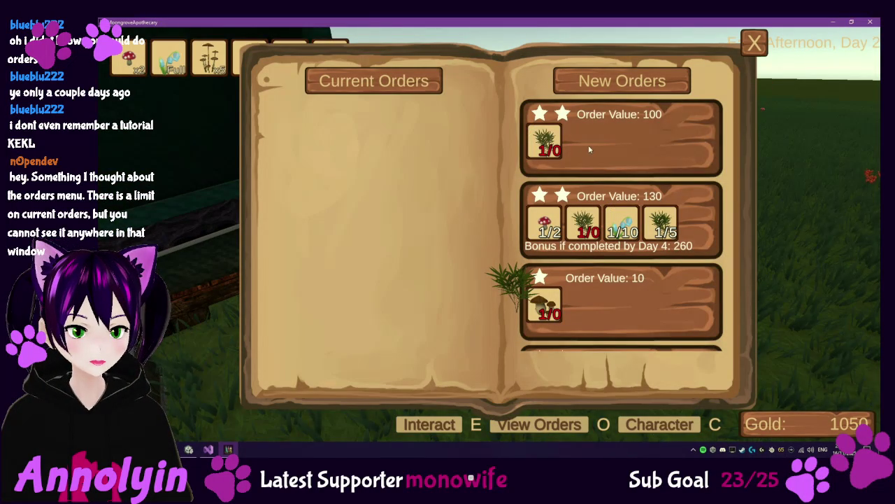
left_click(590, 150)
scroll(607, 293, "down", 5)
left_click(619, 368)
scroll(584, 180, "up", 1)
left_click(600, 254)
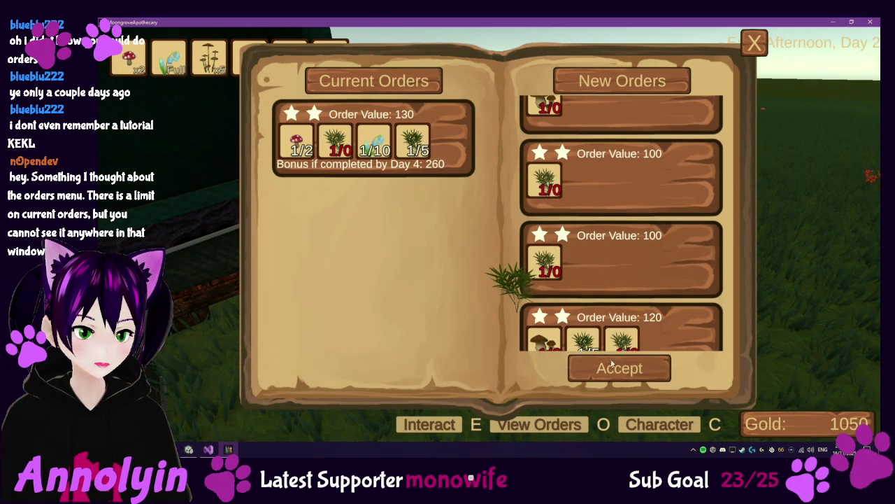
left_click(619, 368)
Accept another 100-value order, the 110-value order and the value-20 order.
left_click(571, 156)
left_click(620, 368)
left_click(618, 266)
left_click(622, 369)
scroll(414, 296, "down", 3)
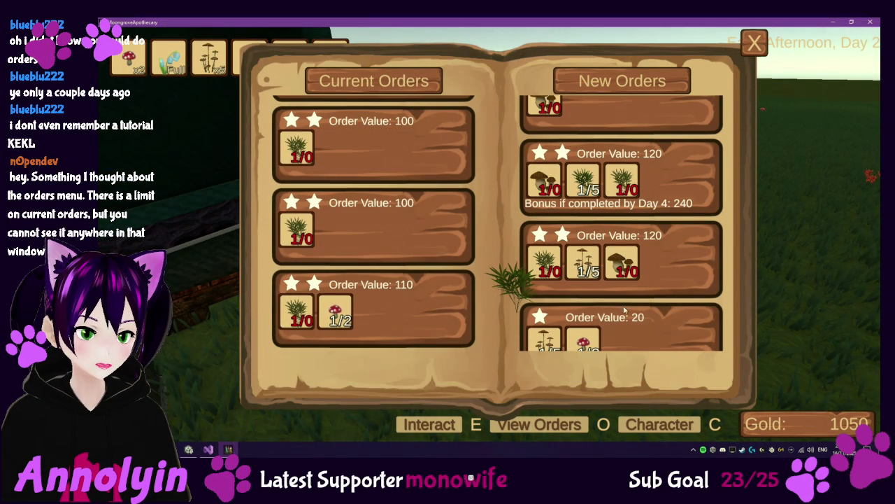
left_click(624, 310)
scroll(625, 310, "down", 1)
left_click(620, 368)
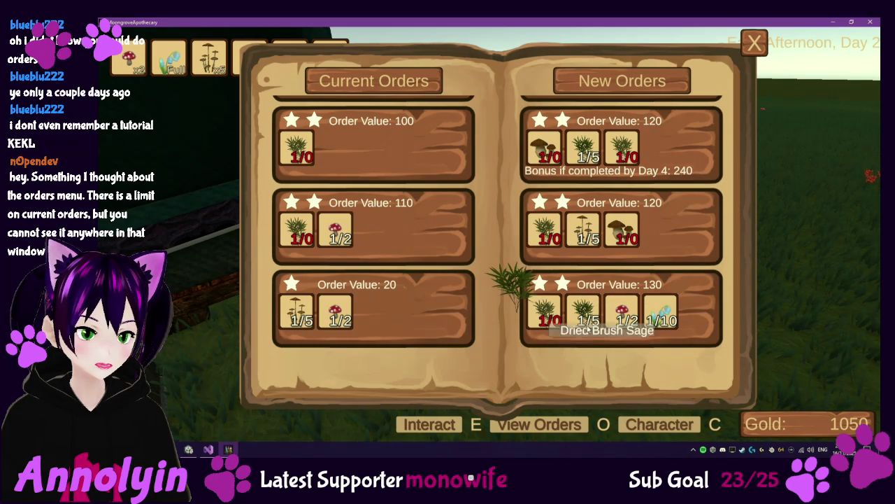
Review the accepted current orders, select the value-20 order, then close the orders book.
scroll(373, 269, "up", 1)
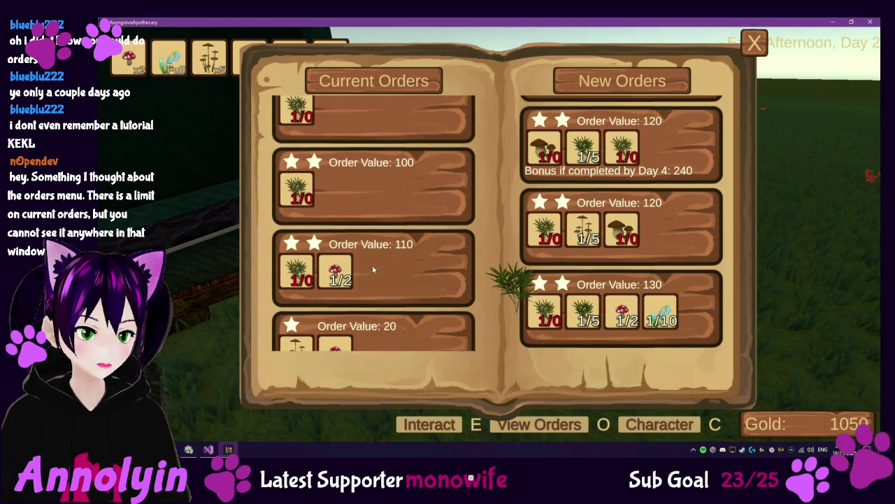
scroll(372, 264, "up", 1)
left_click(370, 235)
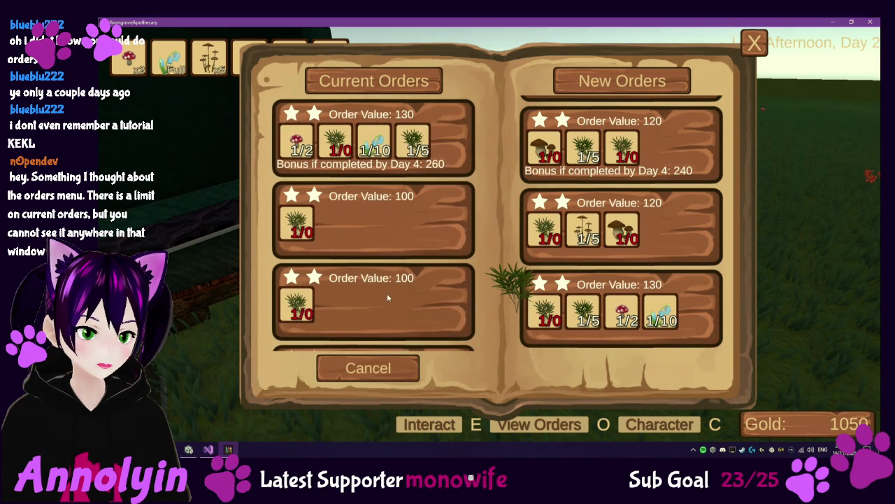
scroll(388, 295, "down", 2)
left_click(392, 294)
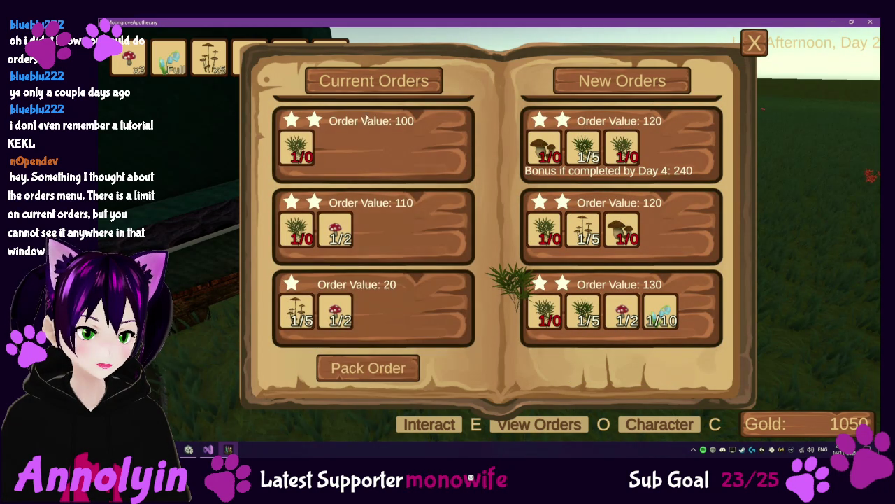
scroll(365, 119, "up", 2)
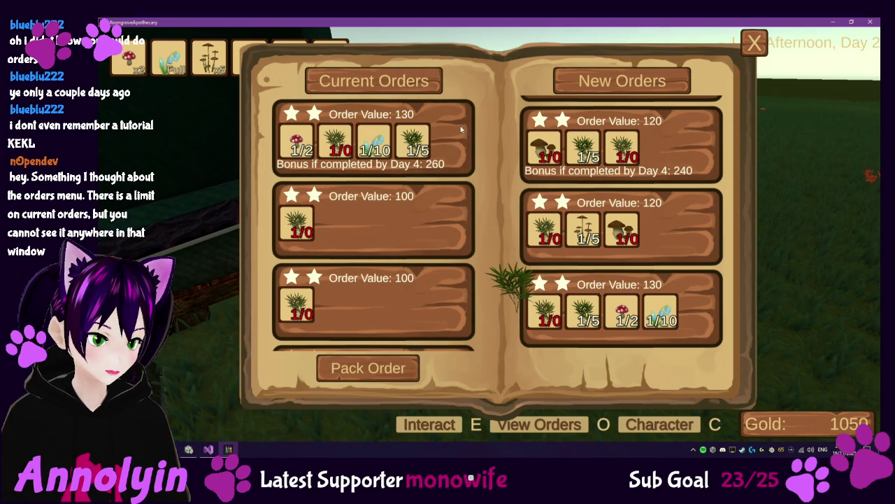
scroll(444, 297, "down", 3)
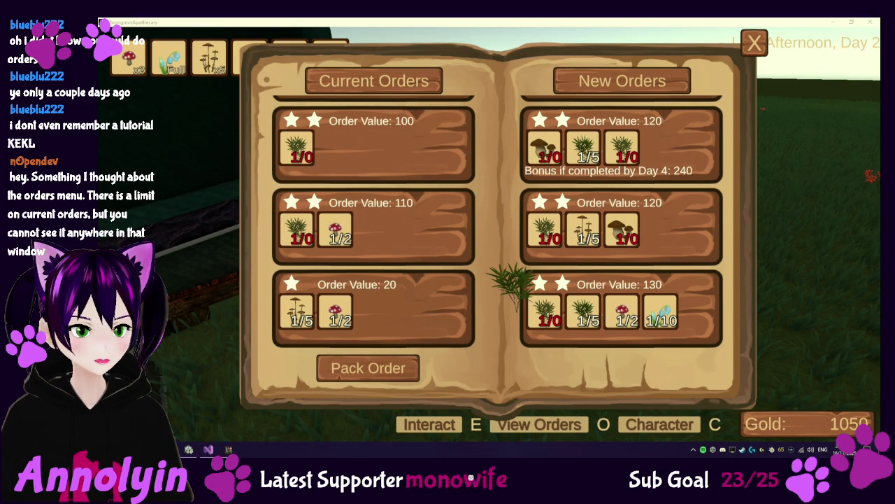
key("o")
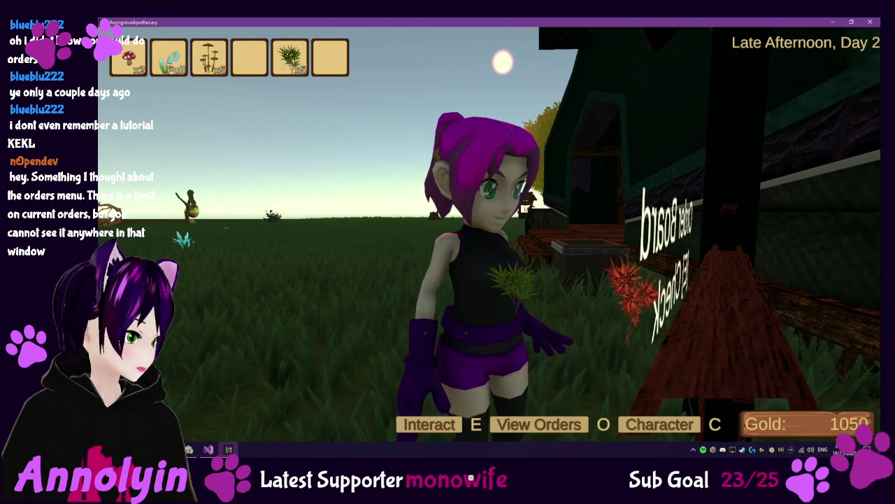
Pause and resume the game, then reopen the orders book and scroll through New Orders.
key("Escape")
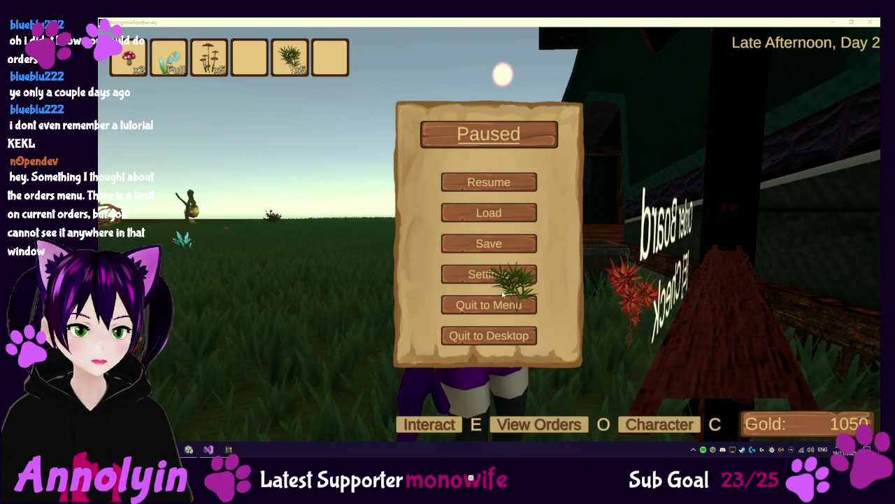
left_click(511, 184)
key("e")
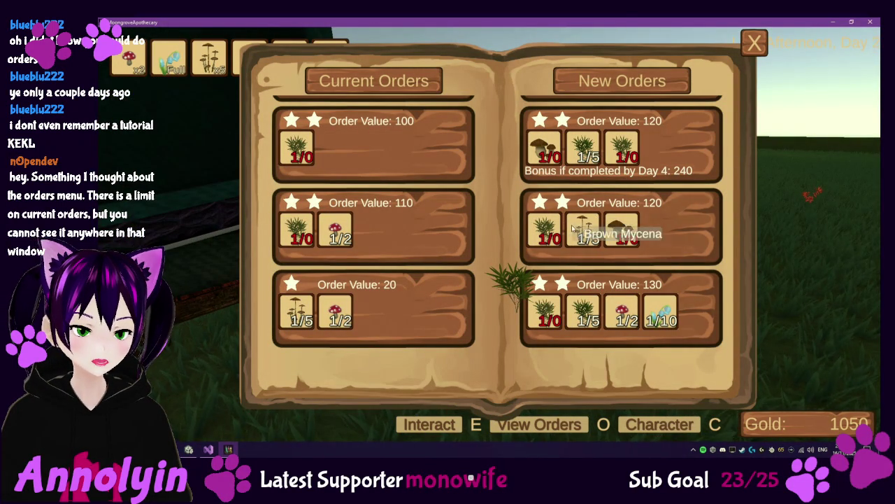
scroll(568, 213, "up", 2)
scroll(568, 209, "up", 1)
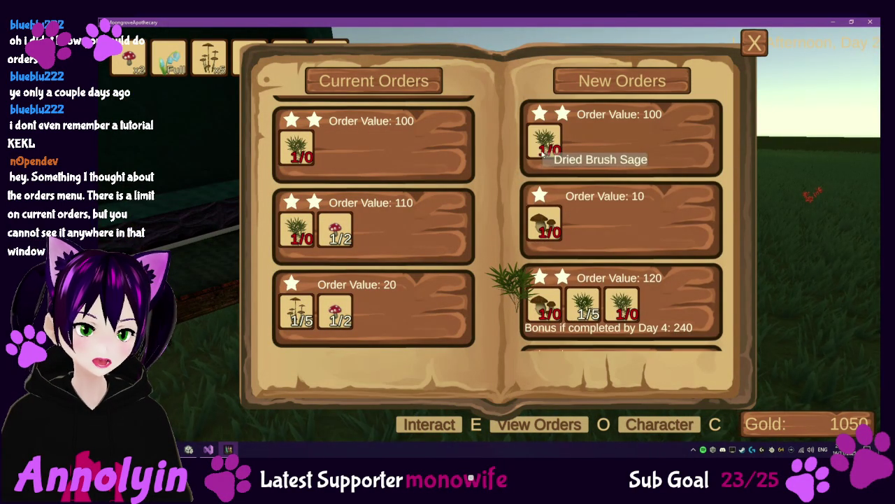
scroll(584, 180, "down", 1)
scroll(584, 179, "down", 2)
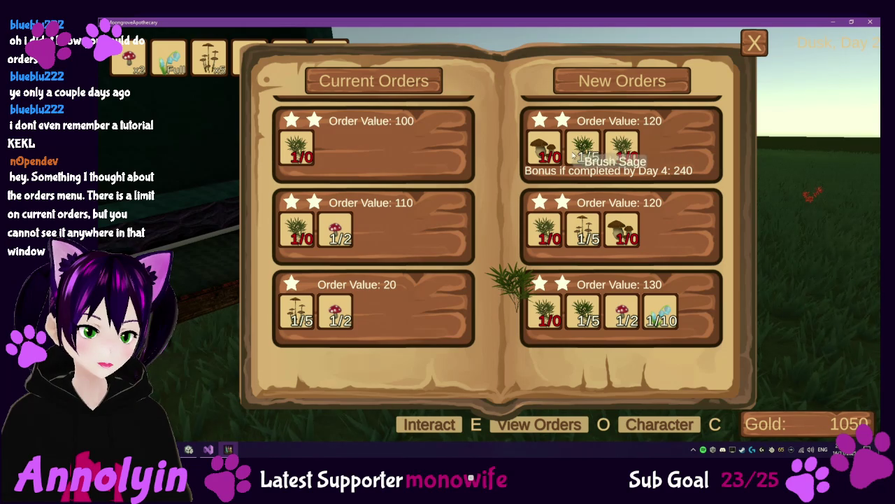
Start Dried Brush Sage in an empty slot at the house's processing station, then return outside.
key("o")
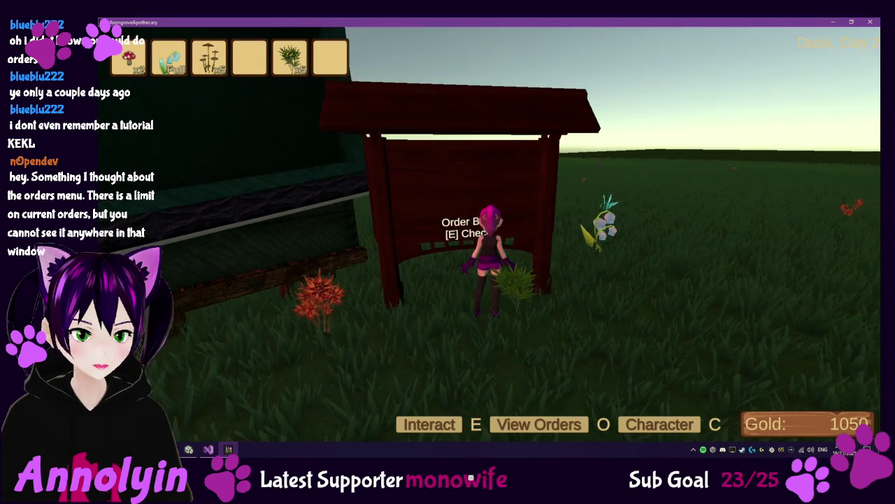
key("w")
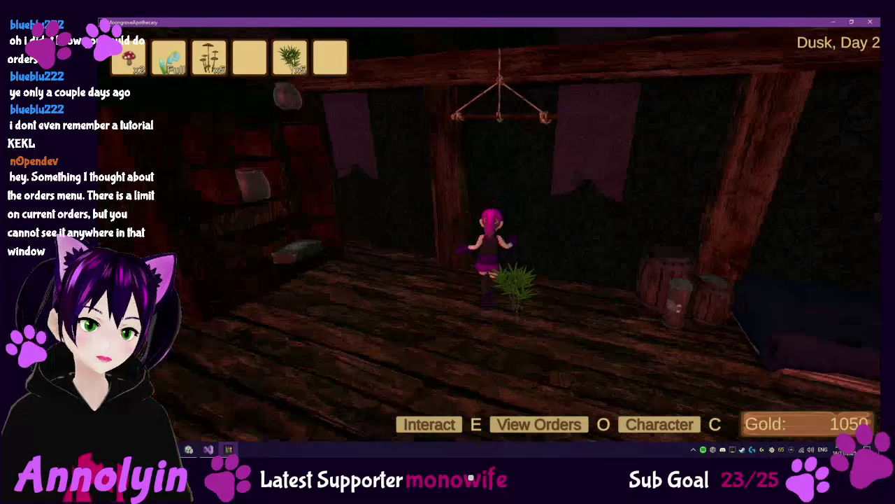
key("e")
left_click(508, 153)
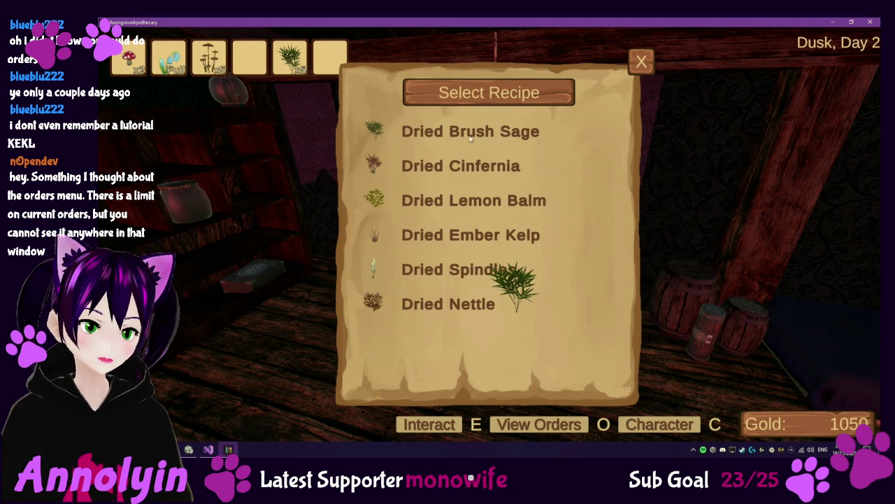
left_click(471, 134)
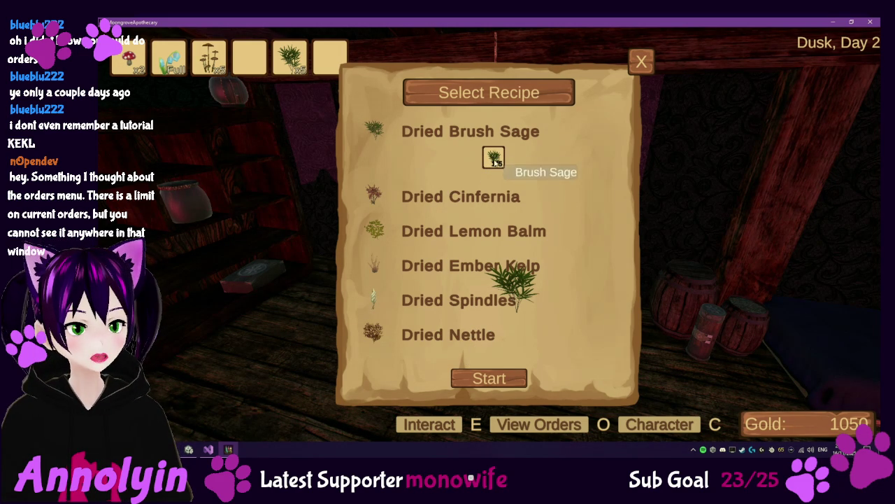
left_click(642, 63)
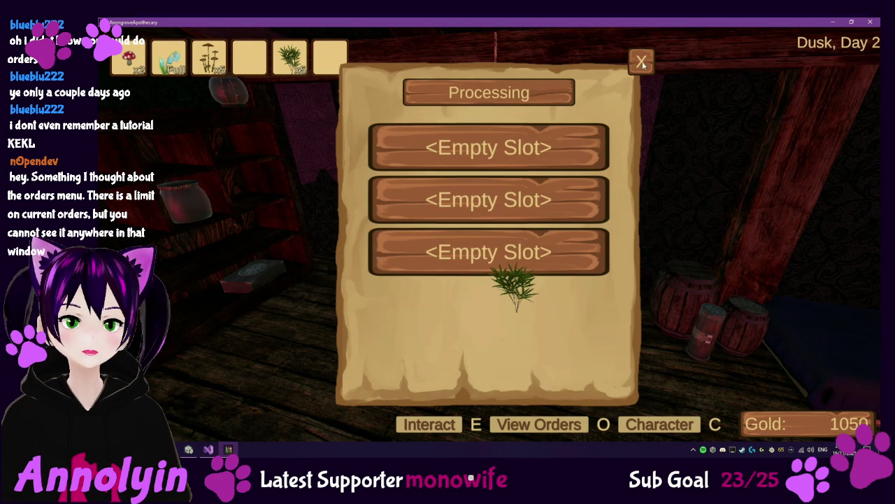
left_click(644, 62)
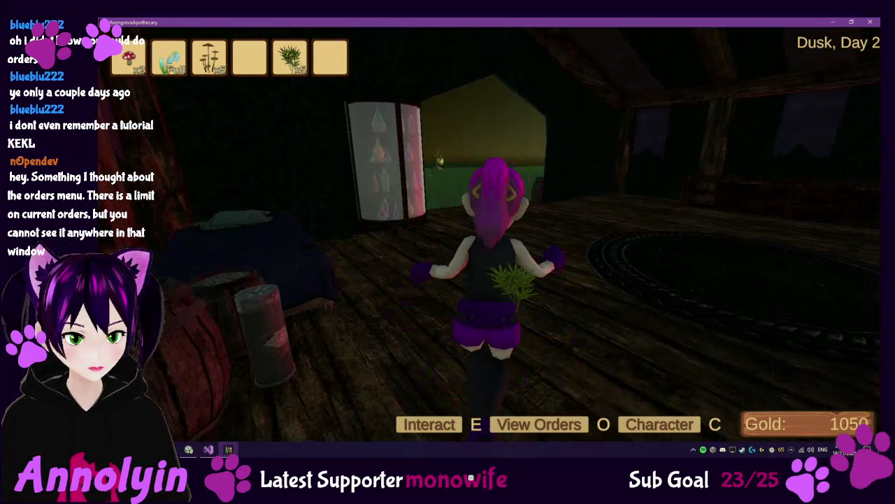
key("w")
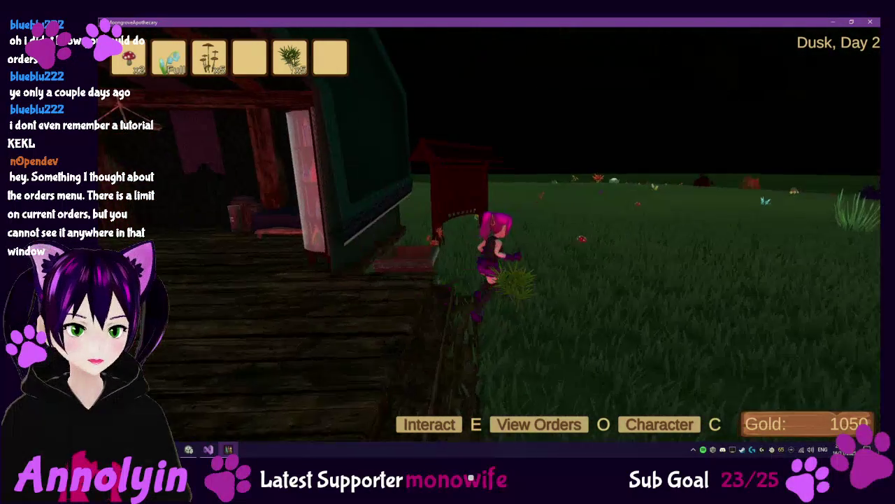
key("o")
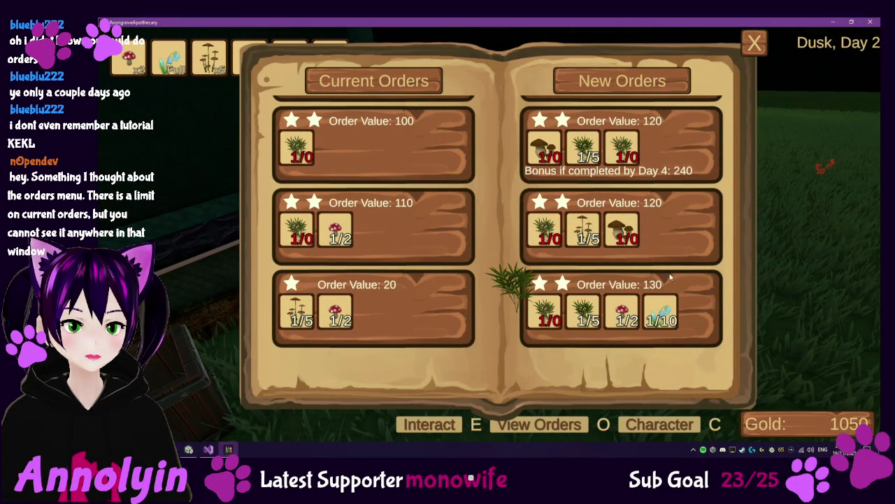
Scroll the new orders, close the orders book, and quit the game to the desktop.
scroll(670, 279, "up", 2)
scroll(671, 279, "up", 1)
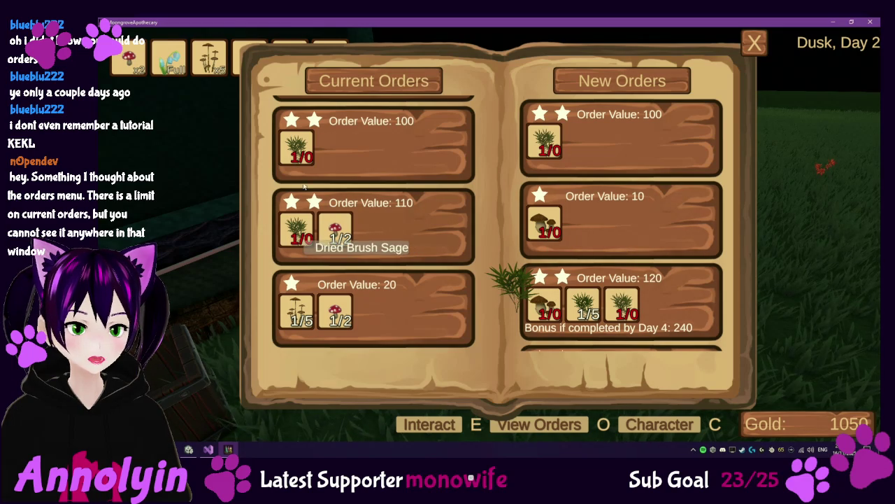
key("o")
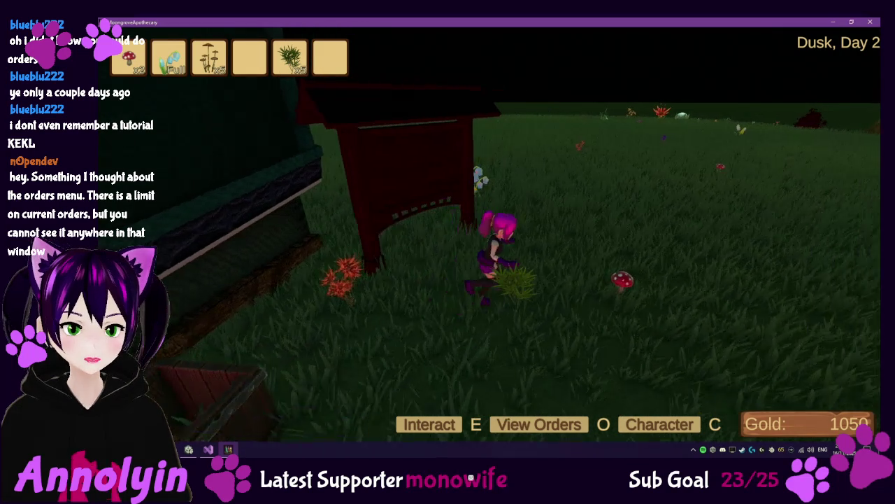
key("Escape")
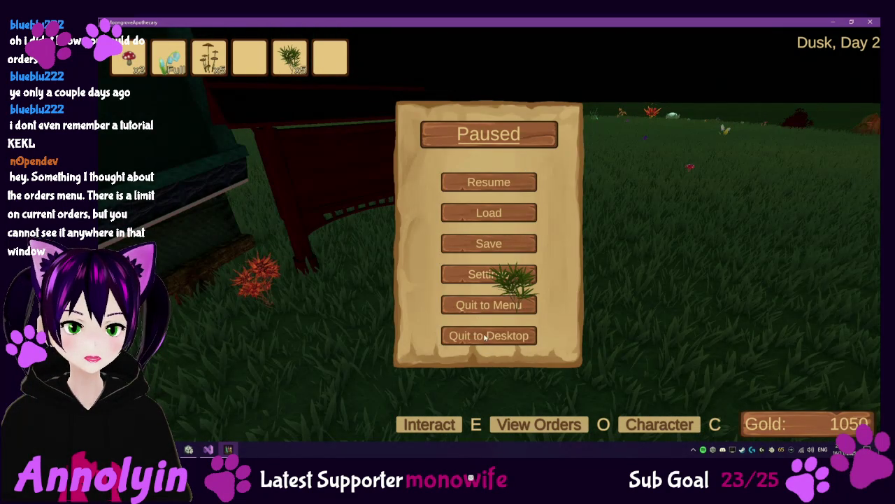
left_click(485, 338)
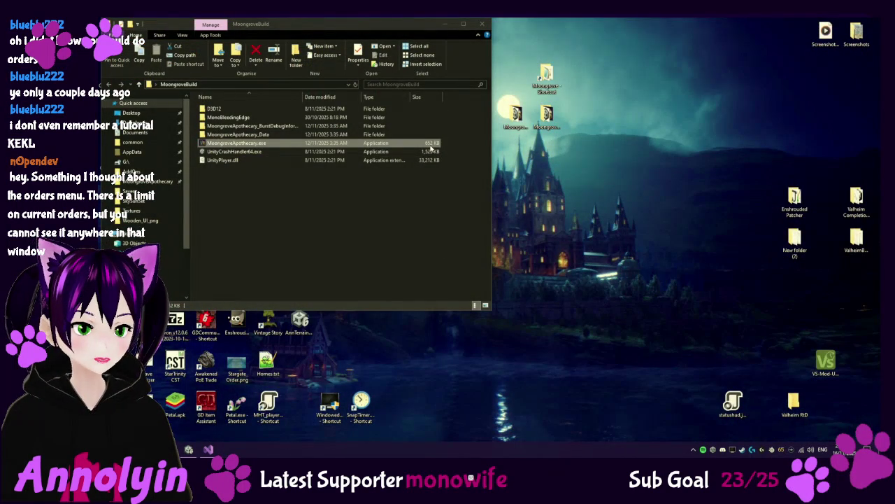
Close the MoongroveBuild Explorer window and restore the Unity editor from the taskbar.
left_click(482, 24)
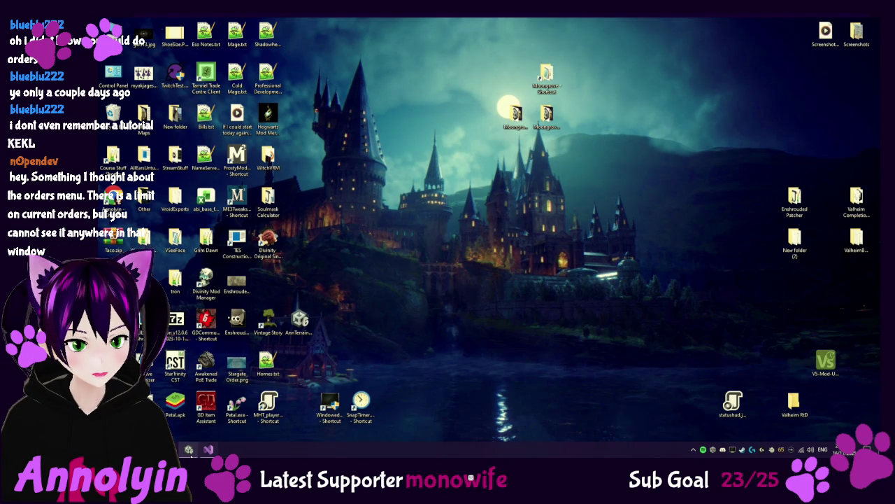
left_click(189, 449)
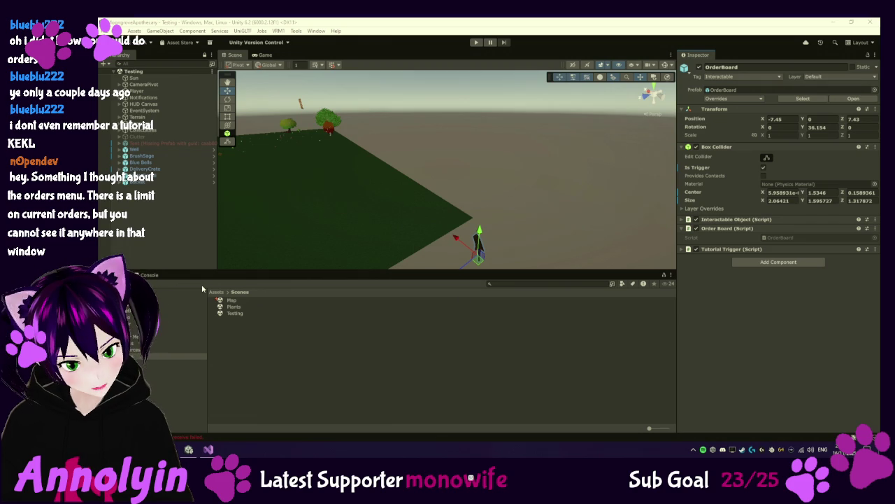
mouse_move(190, 451)
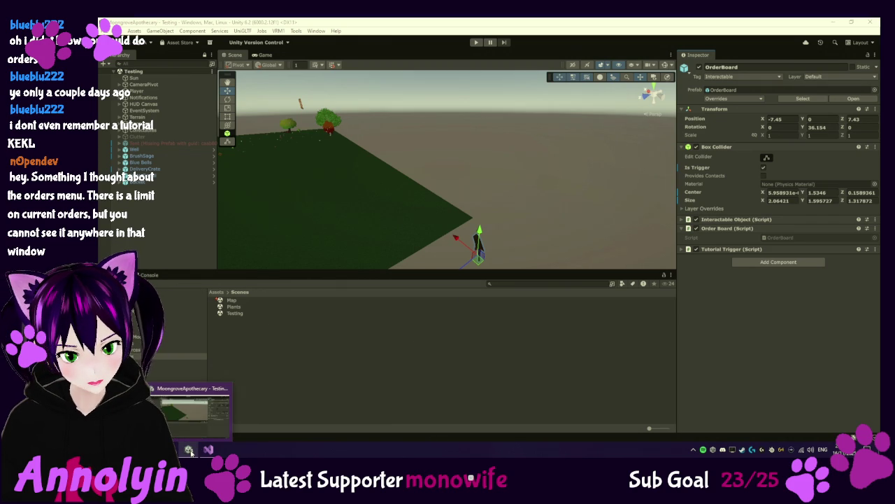
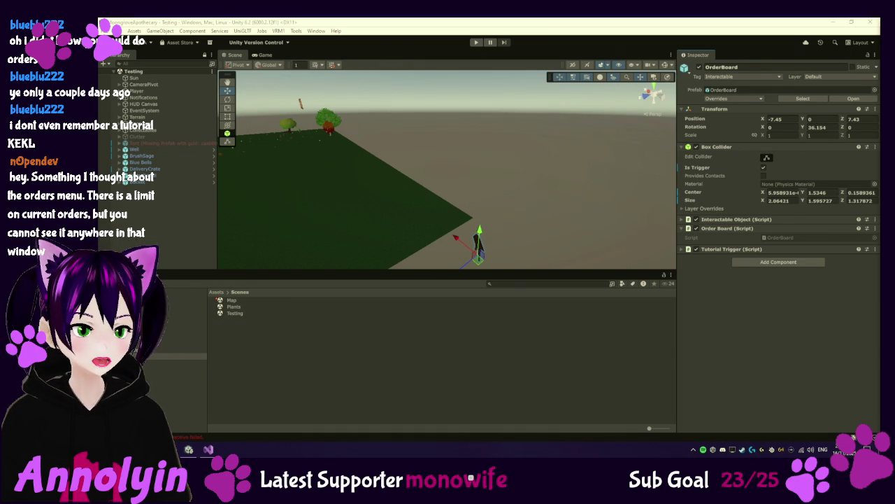
Open the Assets/Scripts folder in the Project window and expand the Managers group in the Hierarchy.
left_click(179, 337)
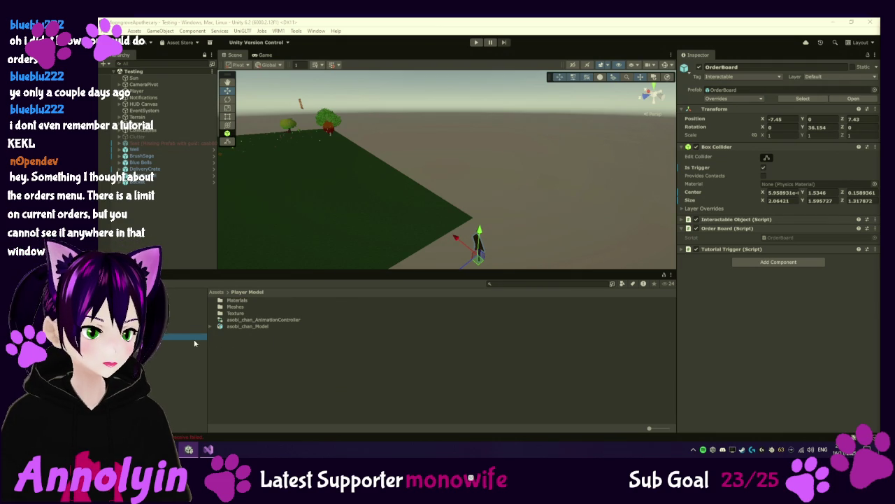
left_click(183, 362)
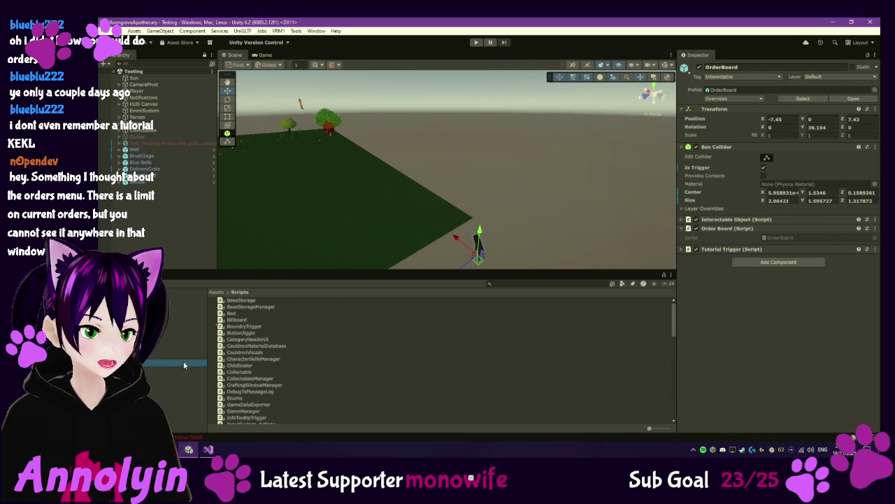
scroll(282, 360, "down", 5)
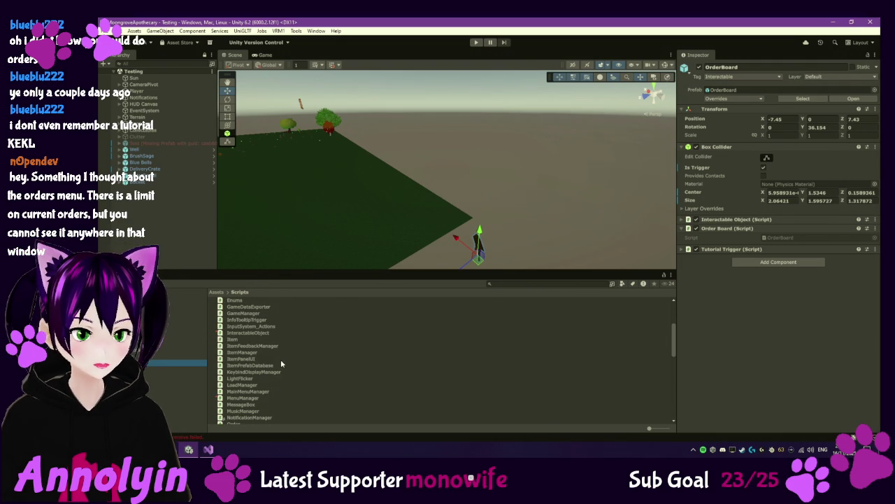
left_click(123, 136)
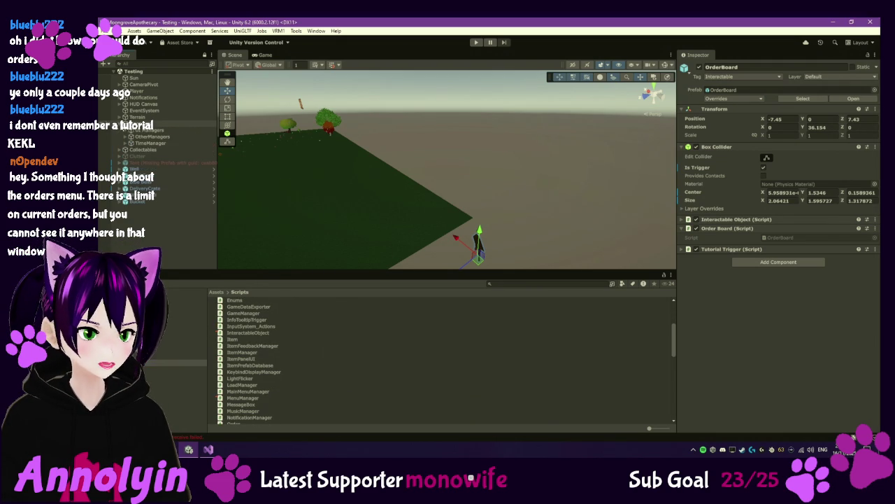
Expand OtherManagers, inspect OrderManager's order settings, and open the OrderManager script in the code editor.
left_click(131, 136)
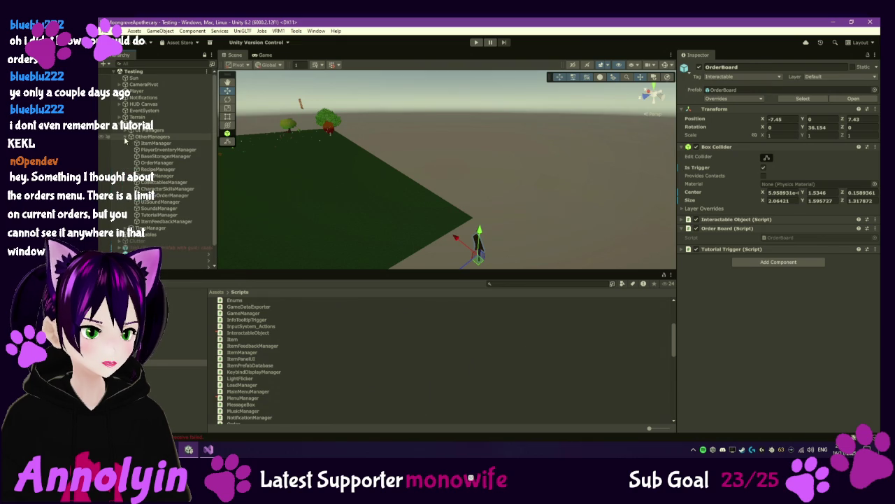
left_click(168, 163)
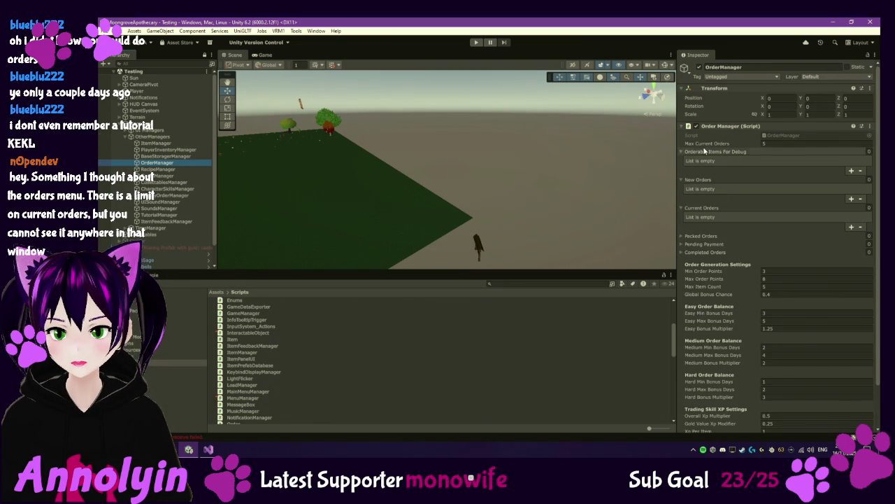
scroll(260, 350, "down", 3)
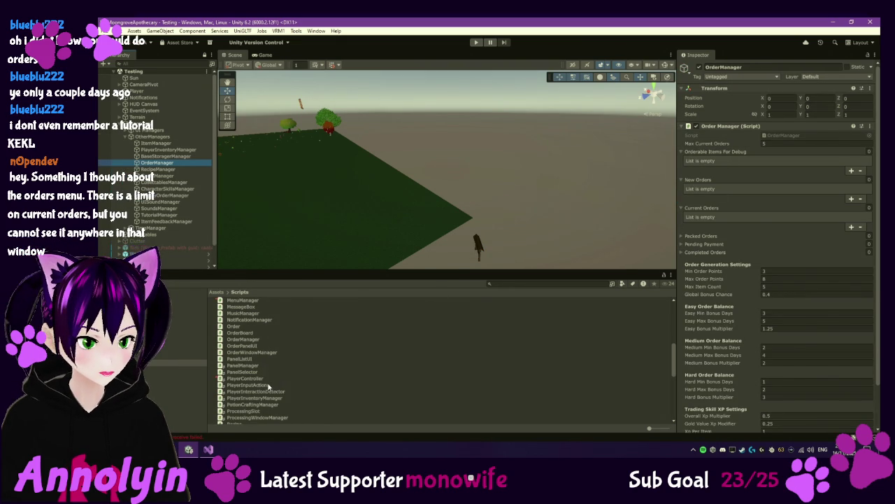
double_click(246, 340)
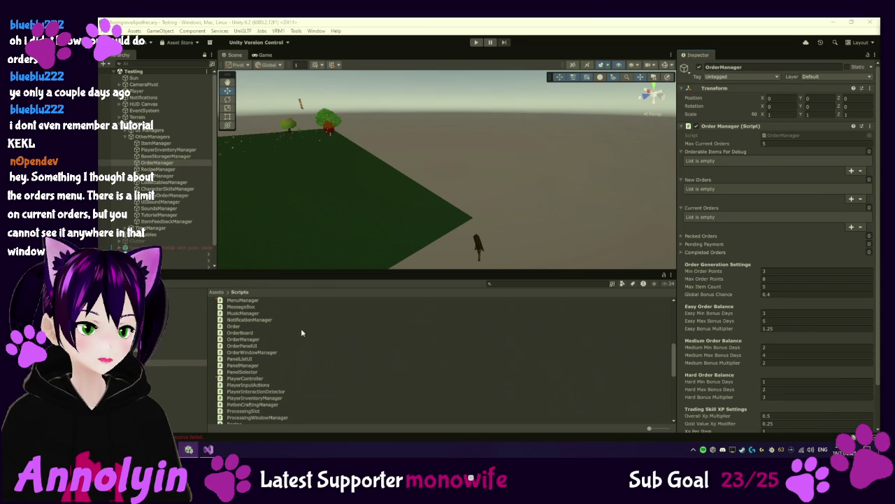
Preview the PlayerInventoryManager script's source in the Inspector, then open it in Visual Studio.
left_click(274, 399)
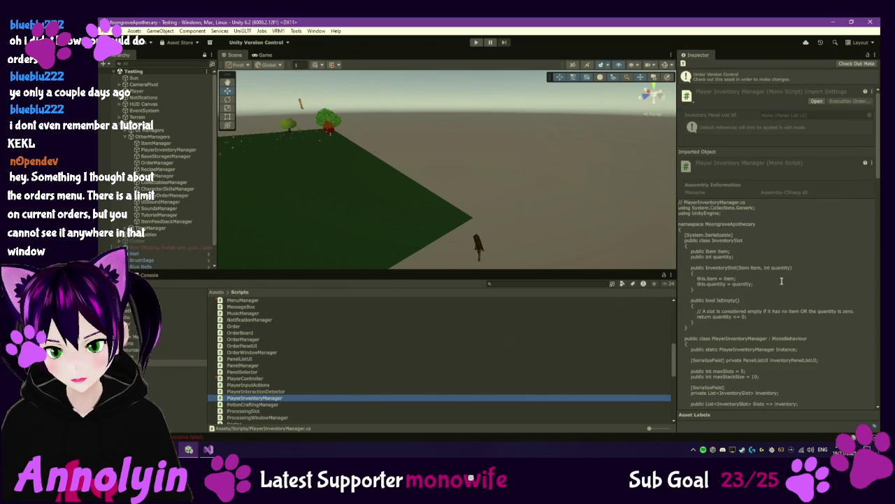
scroll(781, 279, "down", 1)
scroll(779, 266, "down", 5)
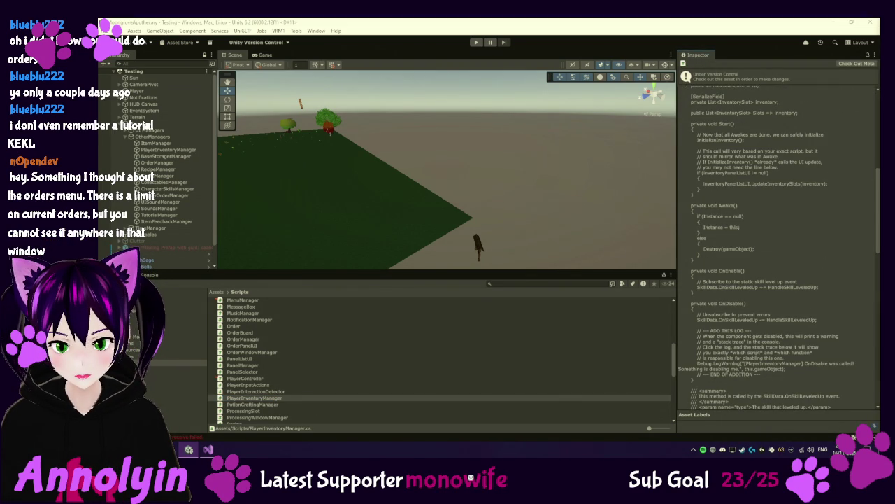
double_click(274, 398)
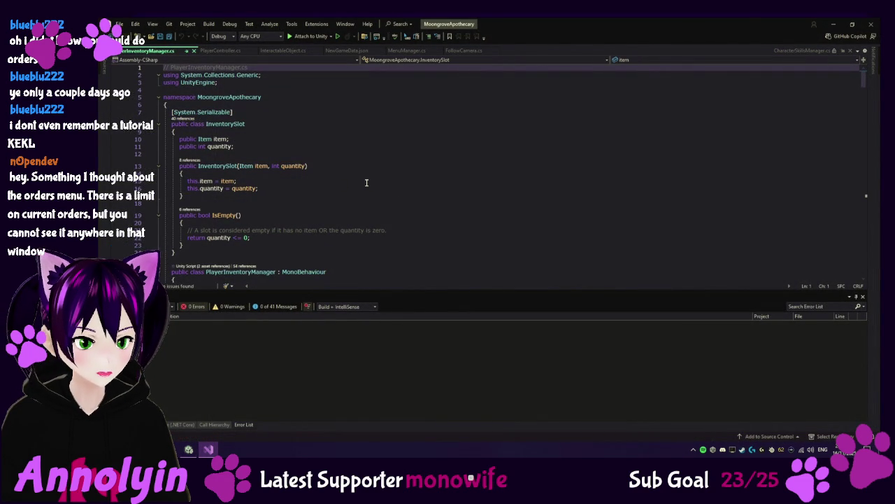
Scroll through PlayerInventoryManager.cs from the InventorySlot class down to InitializeInventory and AddItem.
scroll(346, 190, "down", 2)
scroll(345, 195, "down", 6)
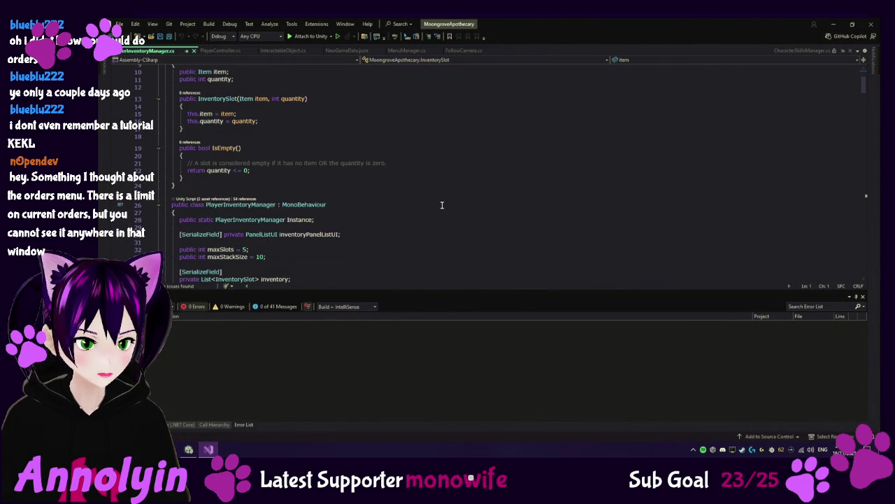
scroll(447, 209, "down", 2)
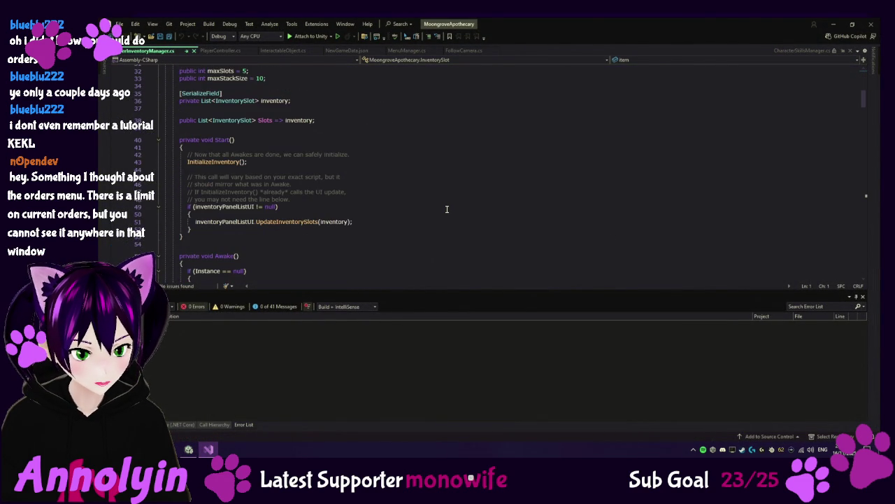
scroll(447, 208, "down", 7)
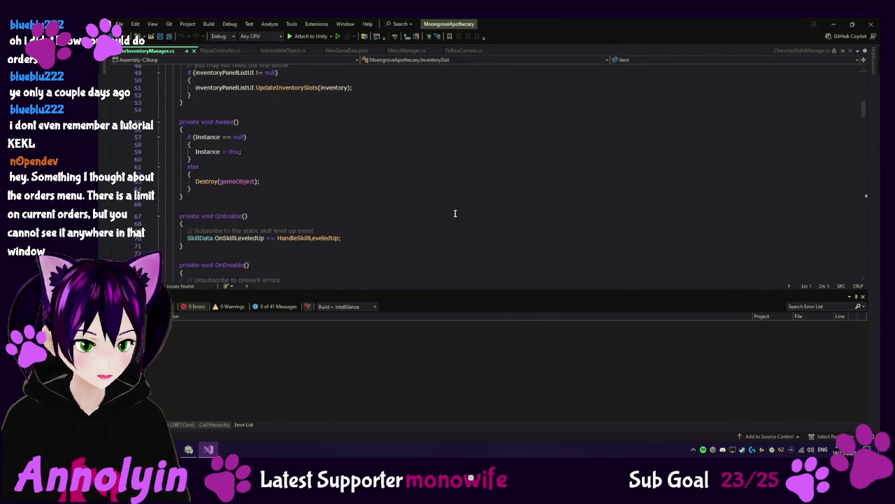
scroll(457, 213, "down", 7)
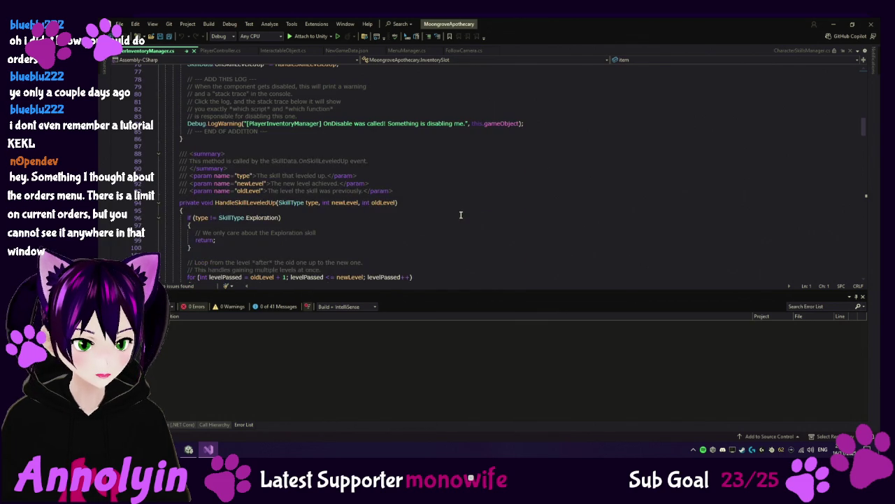
scroll(461, 211, "down", 13)
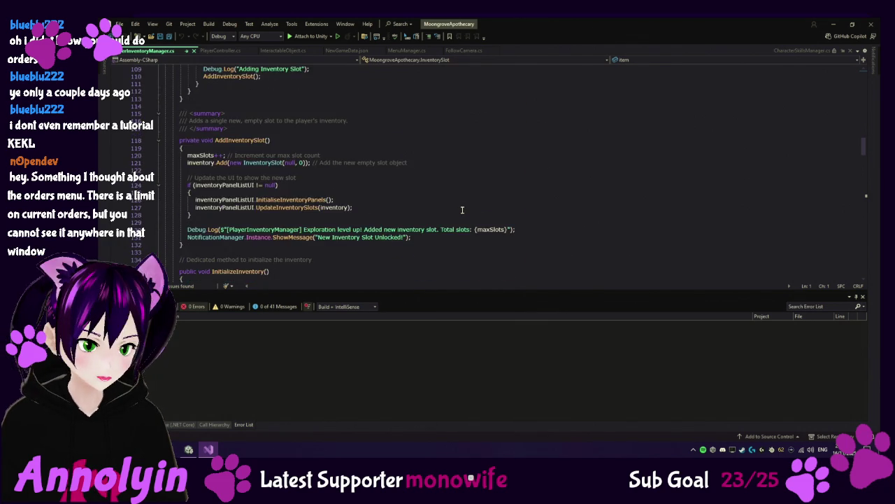
scroll(461, 210, "down", 5)
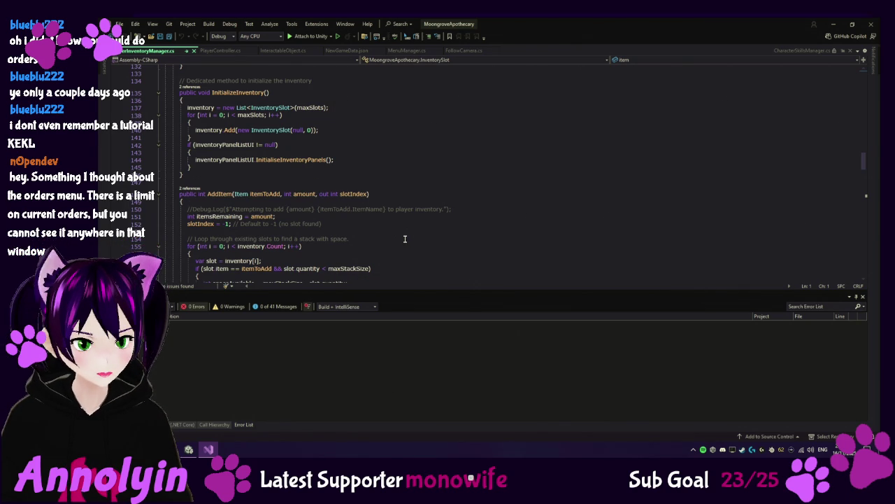
Glance at InteractableObject.cs in Visual Studio, then return to the Unity Editor.
left_click(188, 448)
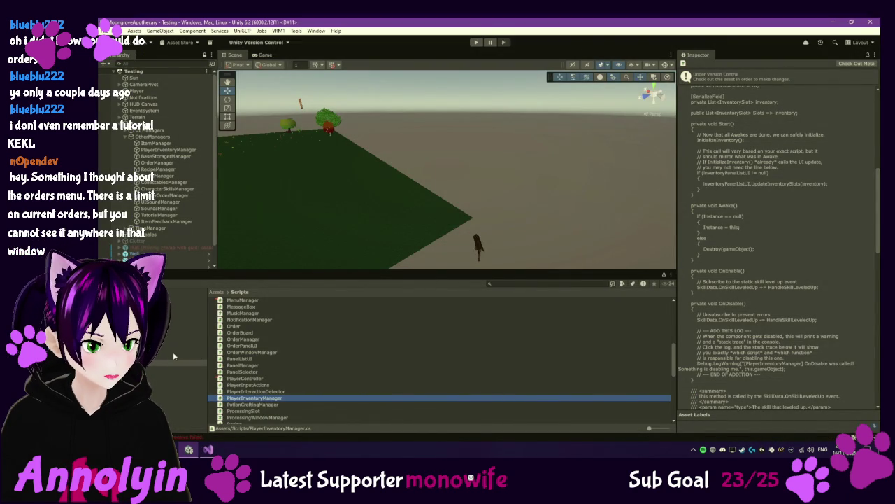
left_click(208, 449)
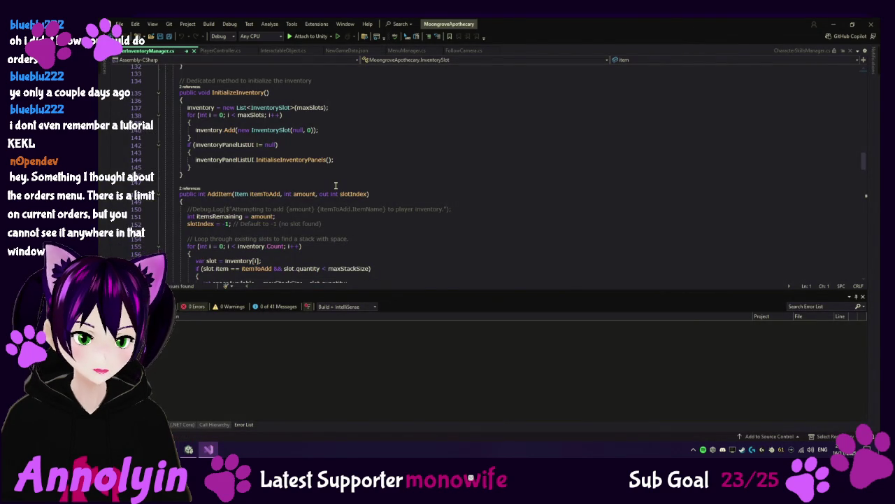
left_click(280, 50)
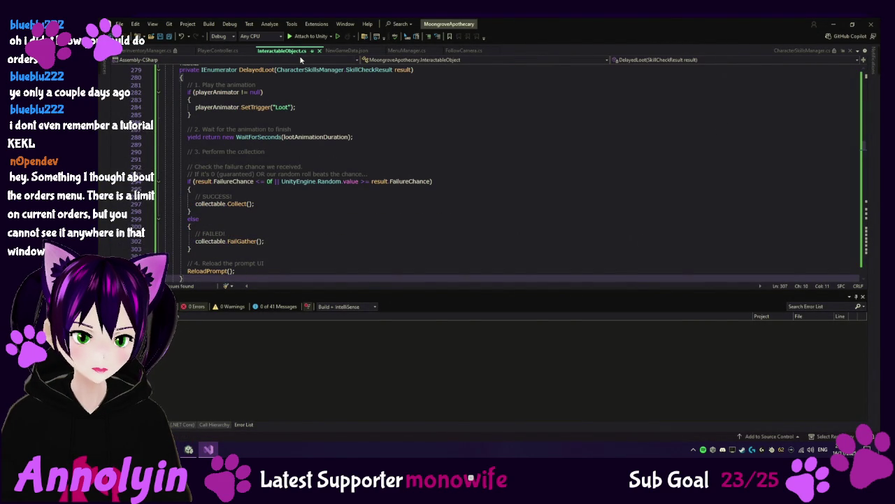
left_click(189, 448)
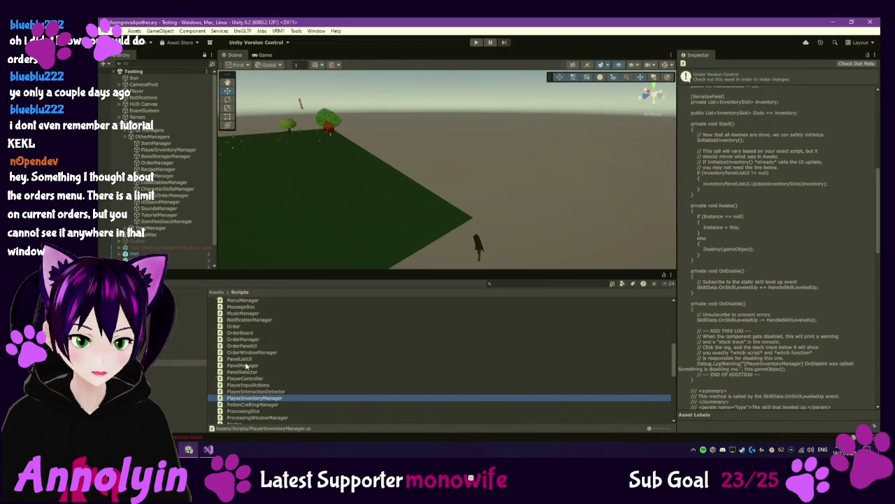
Preview ItemManager and Enums in the Inspector, highlighting ItemType values from Pigment, then open Enums.cs.
scroll(252, 363, "up", 5)
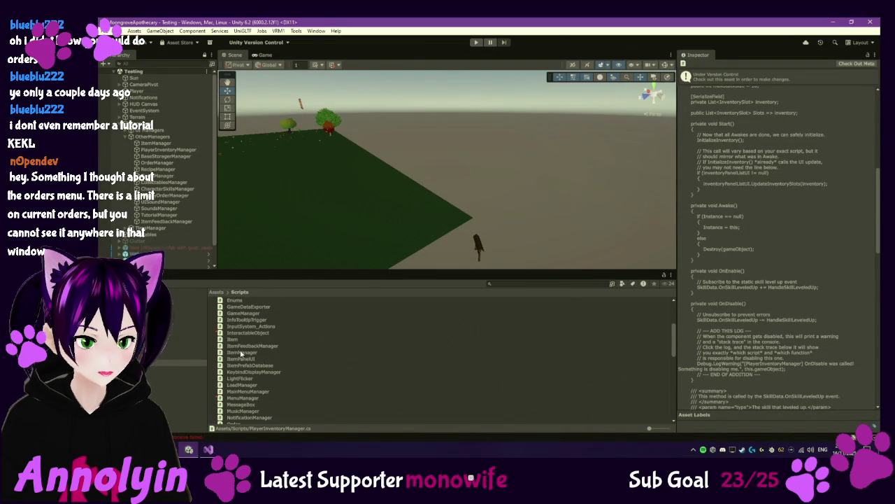
left_click(241, 353)
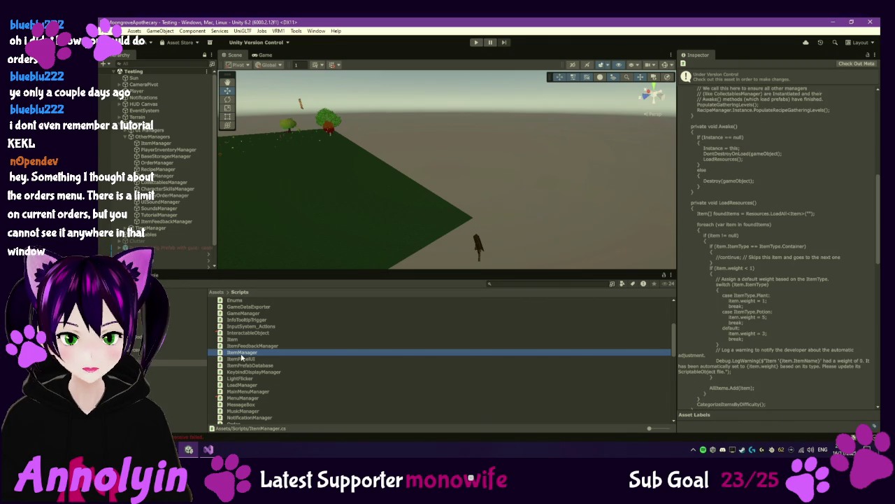
scroll(757, 305, "up", 5)
scroll(296, 313, "up", 5)
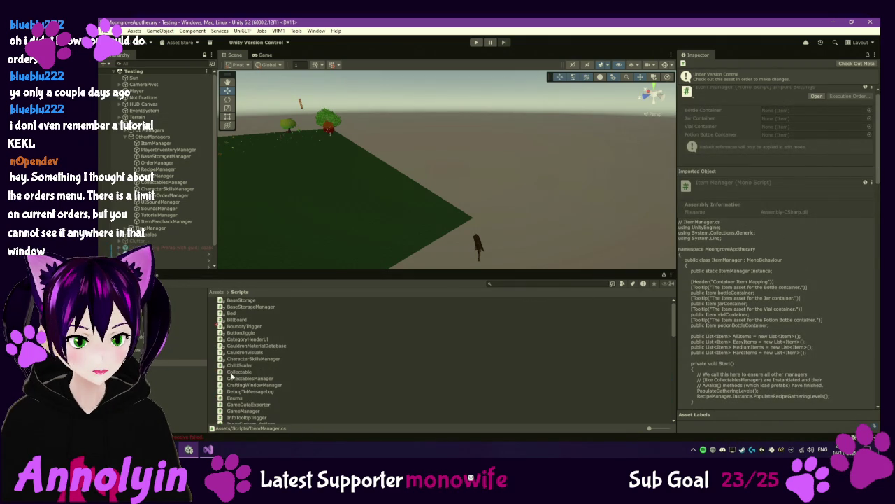
left_click(238, 398)
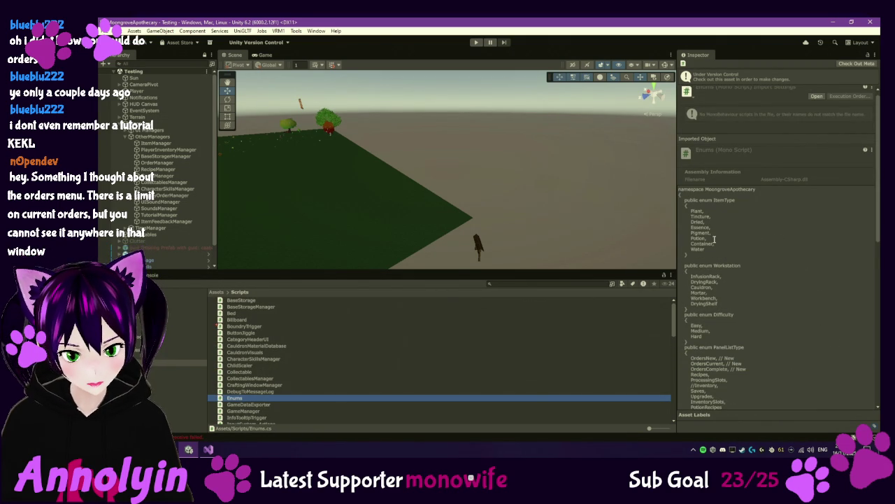
left_click_drag(708, 233, 769, 413)
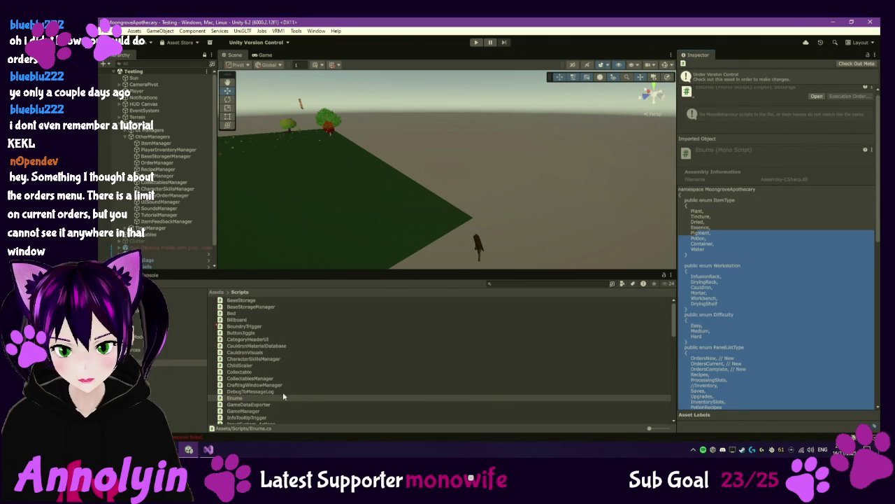
double_click(250, 399)
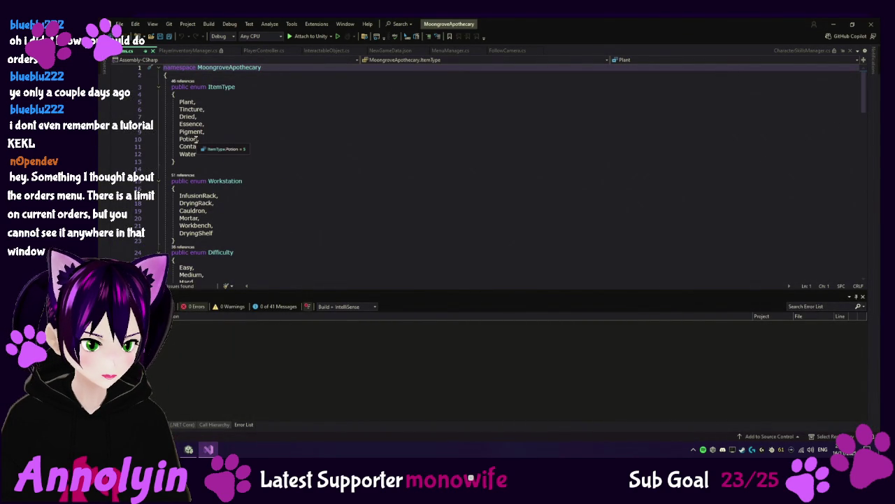
Select the ItemType entries from Plant to Potion in Enums.cs.
left_click_drag(196, 141, 179, 101)
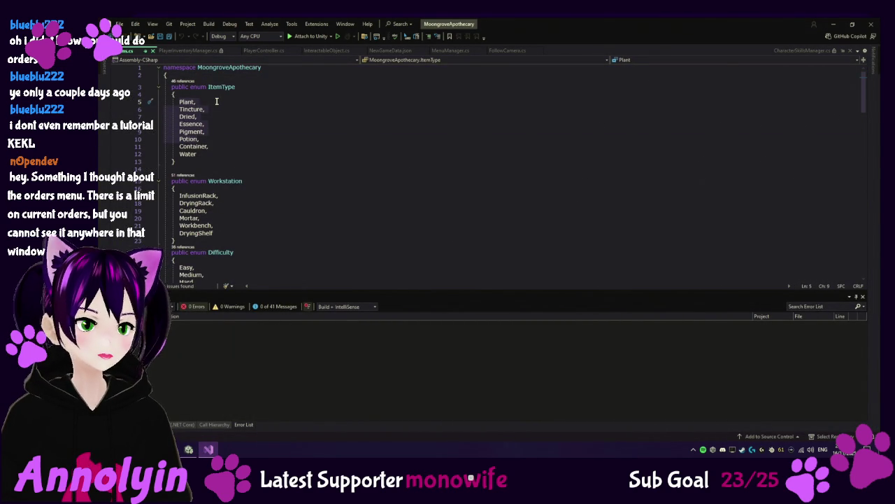